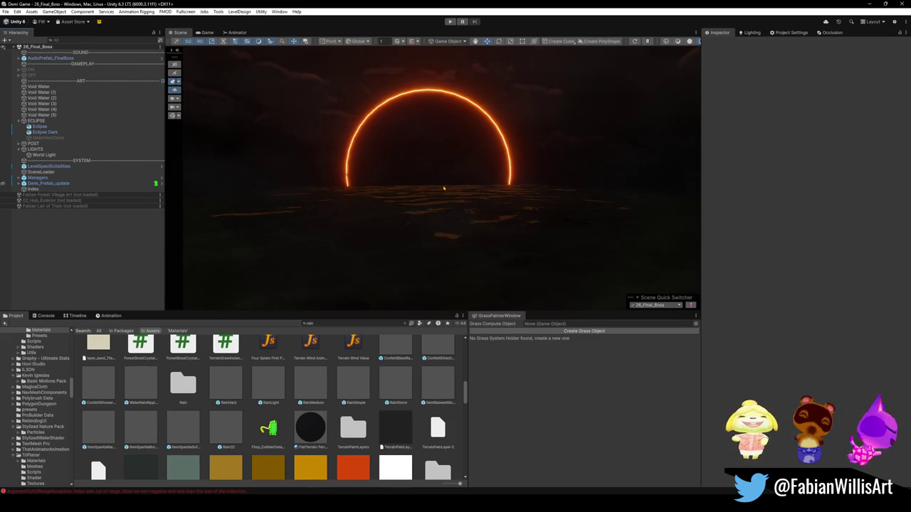
Switch from Unity's eclipse scene to the Blender window holding the Void Toad file
mouse_move(459, 509)
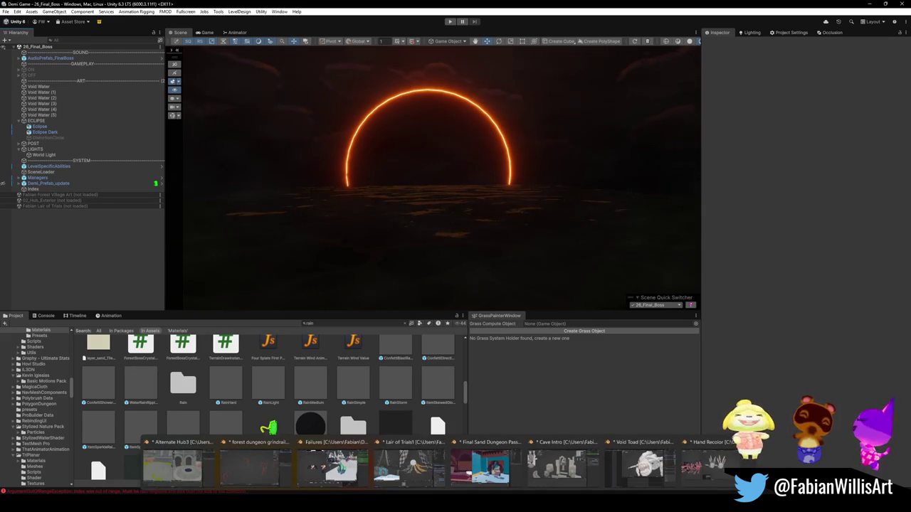
left_click(480, 466)
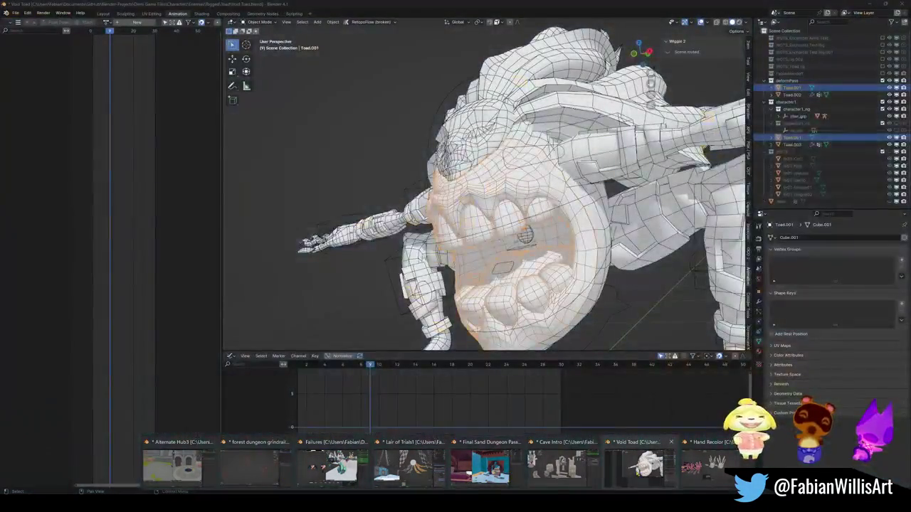
Start opening another .blend file, discarding the Void Toad changes, and list Blender-Projects in detail view
left_click(640, 462)
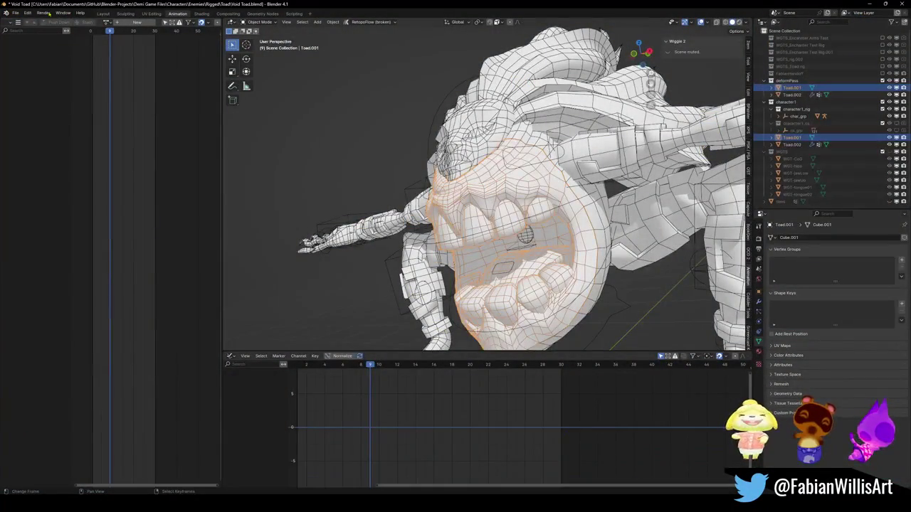
left_click(15, 13)
mouse_move(29, 37)
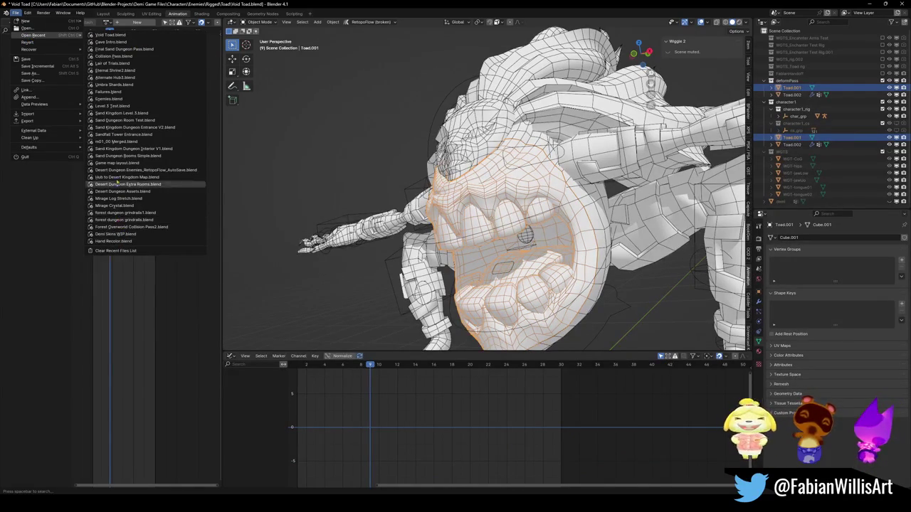
left_click(114, 205)
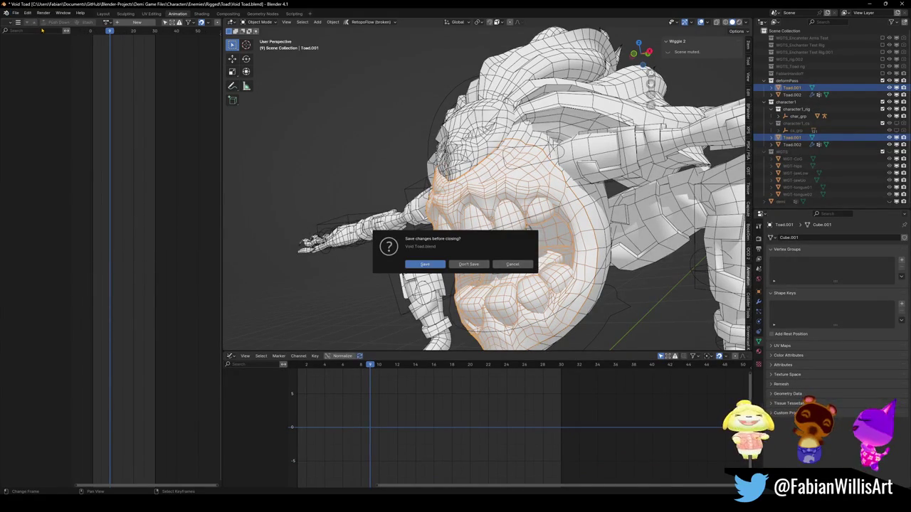
left_click(456, 263)
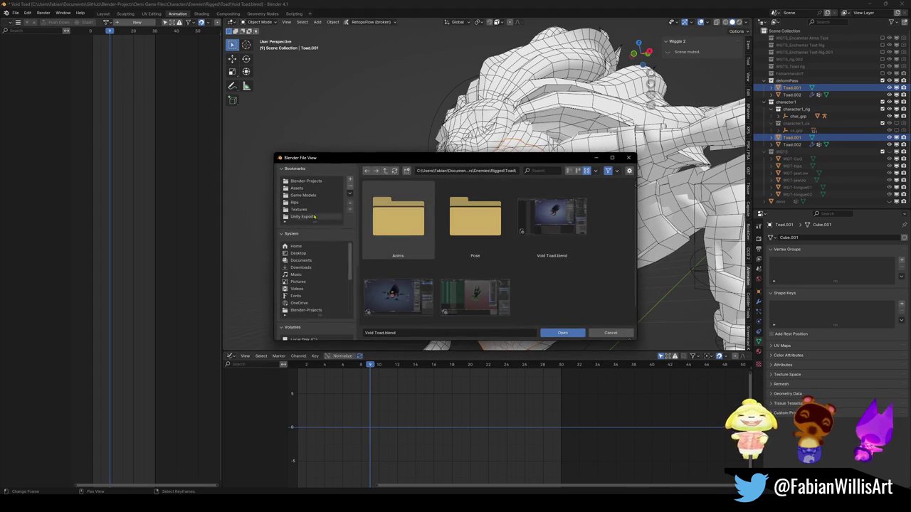
left_click(306, 182)
left_click(569, 171)
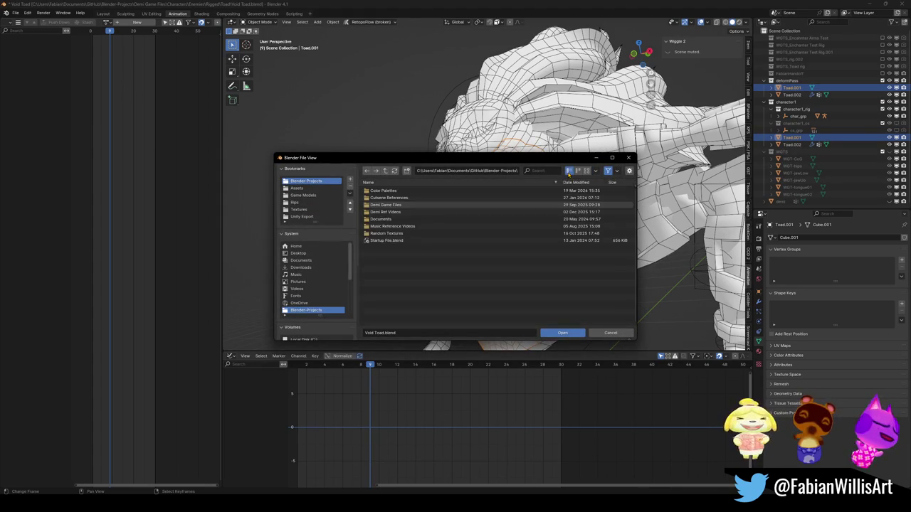
Browse Demi Game Files > Assets > Desert Assets and open Clocktower Interior5.blend
double_click(405, 205)
double_click(384, 226)
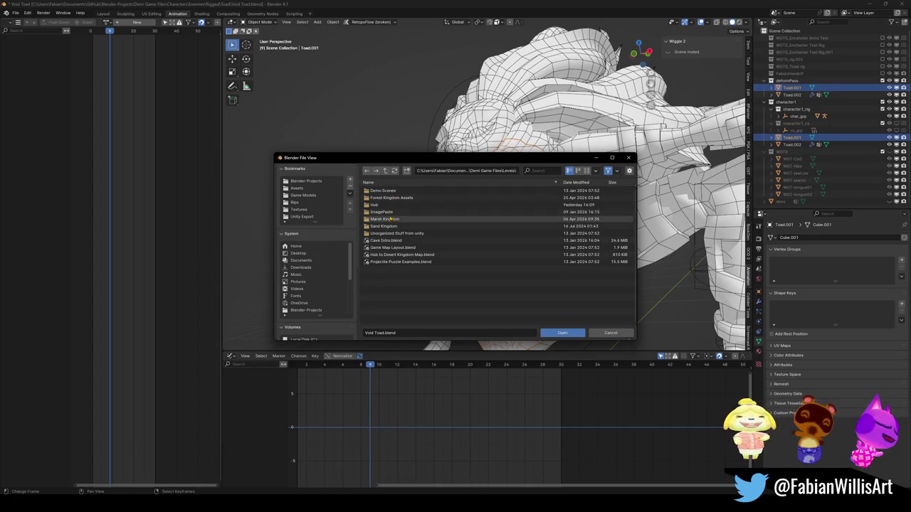
double_click(391, 225)
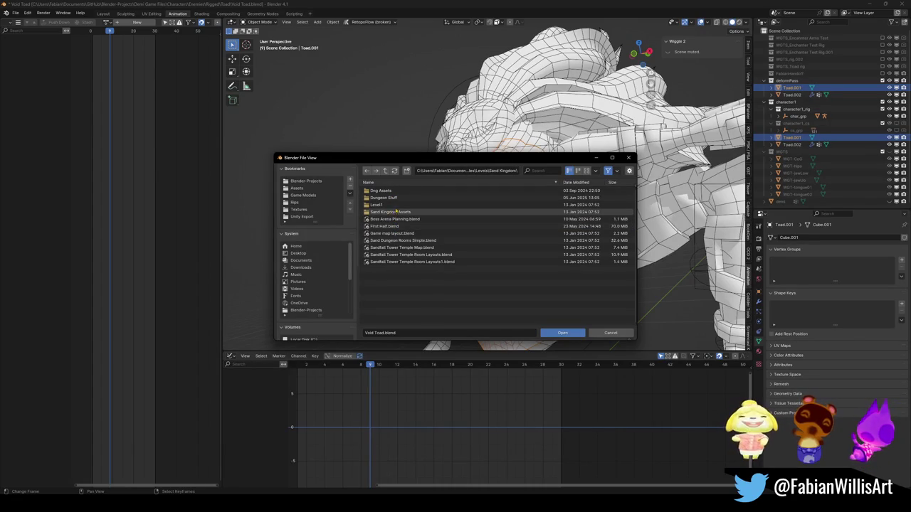
double_click(389, 212)
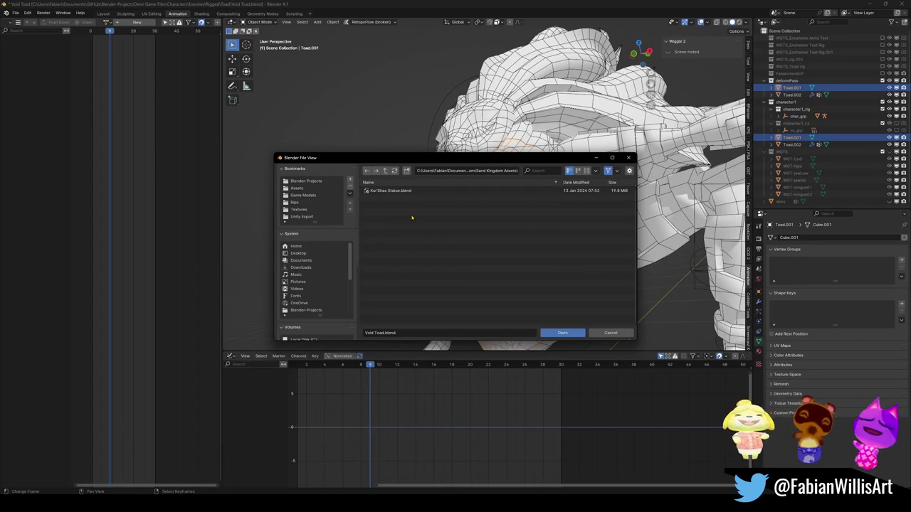
left_click(384, 170)
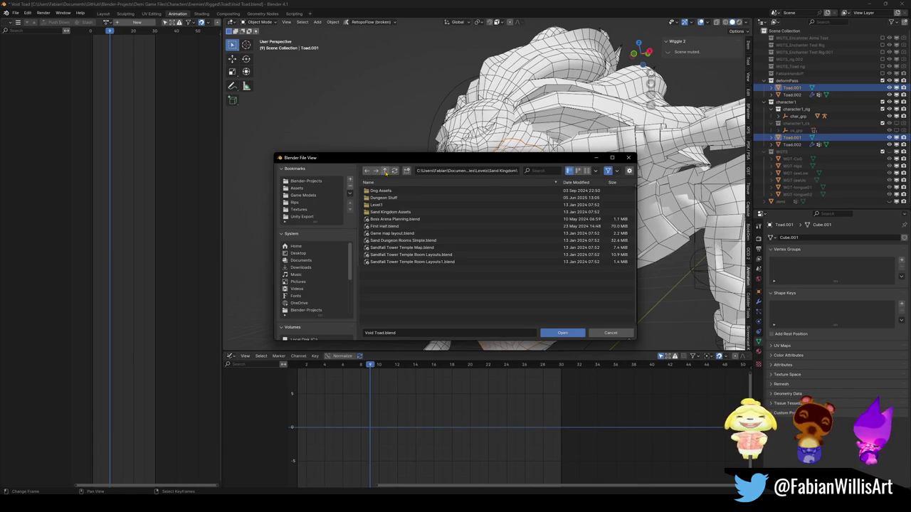
left_click(384, 172)
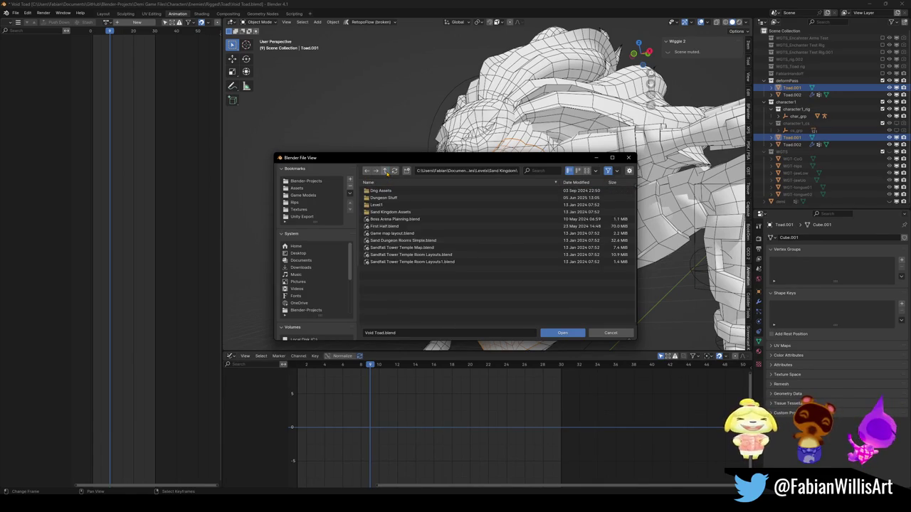
left_click(385, 172)
double_click(384, 197)
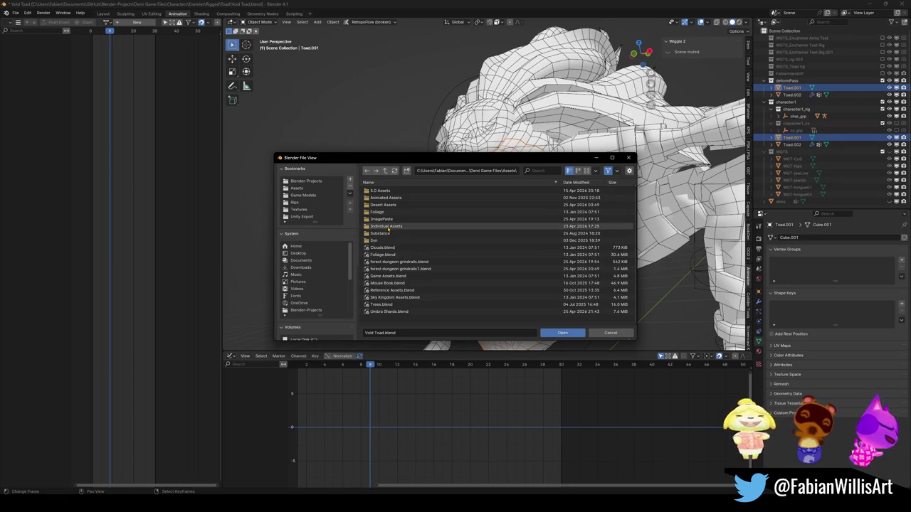
double_click(392, 205)
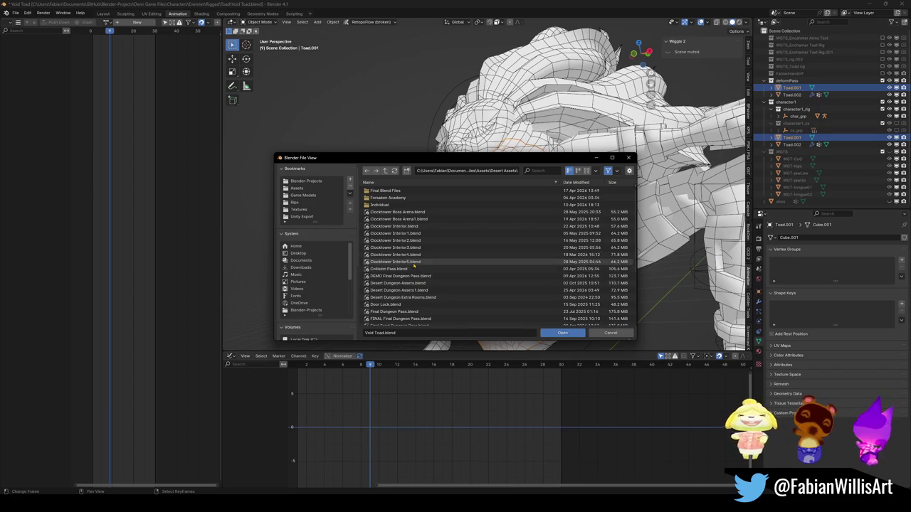
double_click(414, 262)
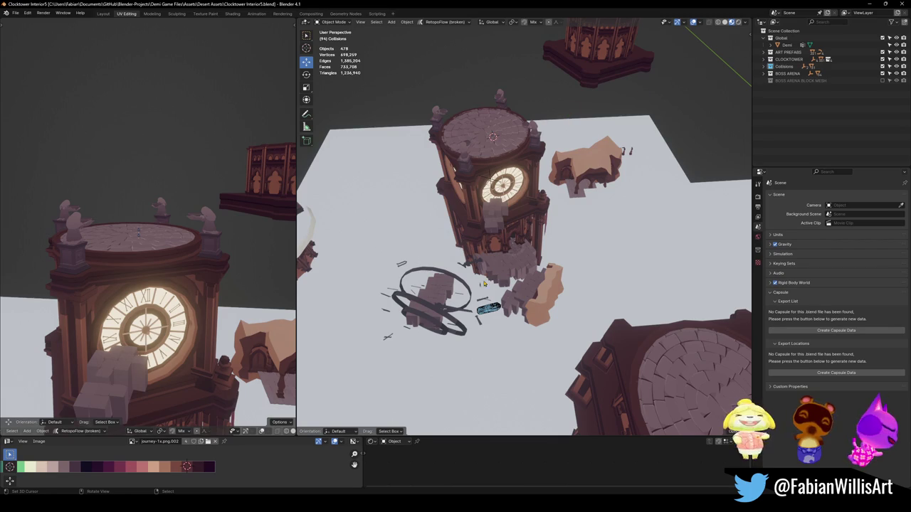
Orbit and zoom around the clock tower, revealing hidden objects with Alt+H, then hiding them again
scroll(483, 283, "up", 6)
mouse_move(577, 215)
left_mouse_down()
mouse_move(536, 203)
mouse_move(553, 224)
mouse_move(486, 212)
mouse_move(564, 211)
mouse_move(558, 217)
left_mouse_up()
scroll(548, 214, "down", 8)
scroll(567, 227, "up", 6)
key("alt+h")
scroll(551, 226, "up", 3)
scroll(546, 234, "up", 2)
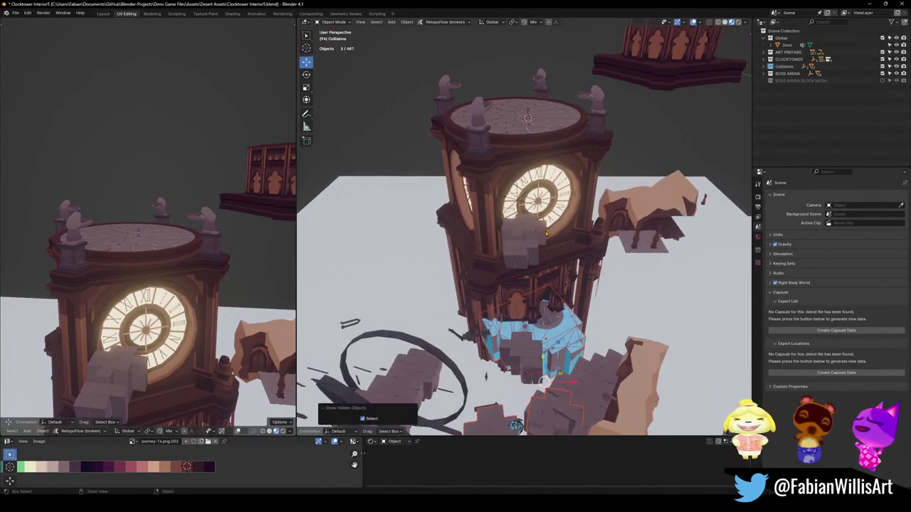
key("h")
View the tower's lower side and right clock face, then close Blender unchanged
left_click_drag(699, 116, 576, 186)
left_click_drag(604, 151, 552, 178)
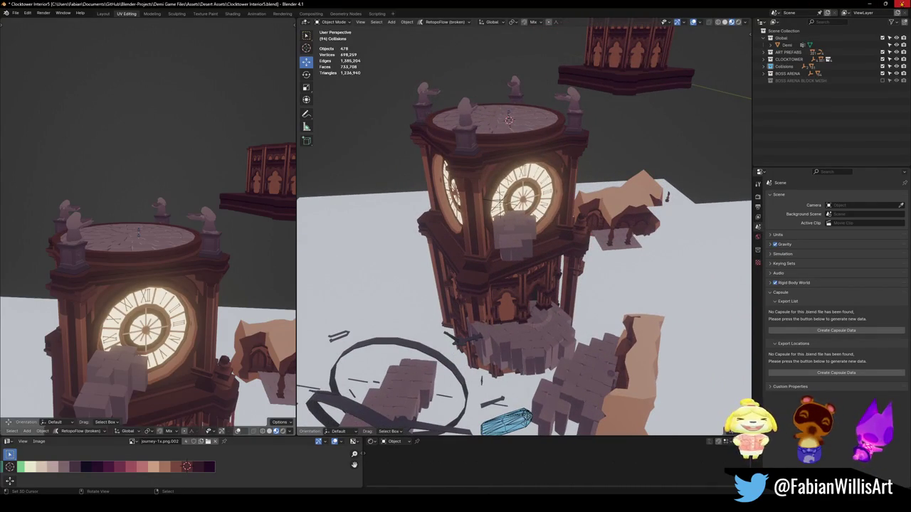
left_click(902, 3)
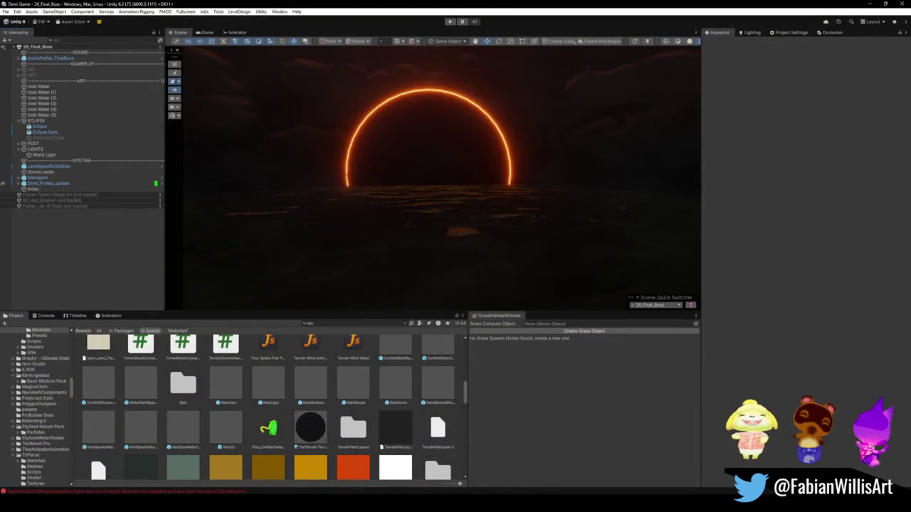
In File Explorer, navigate to Blender-Projects > Demi Game Files > Assets > Desert Assets
key("super+e")
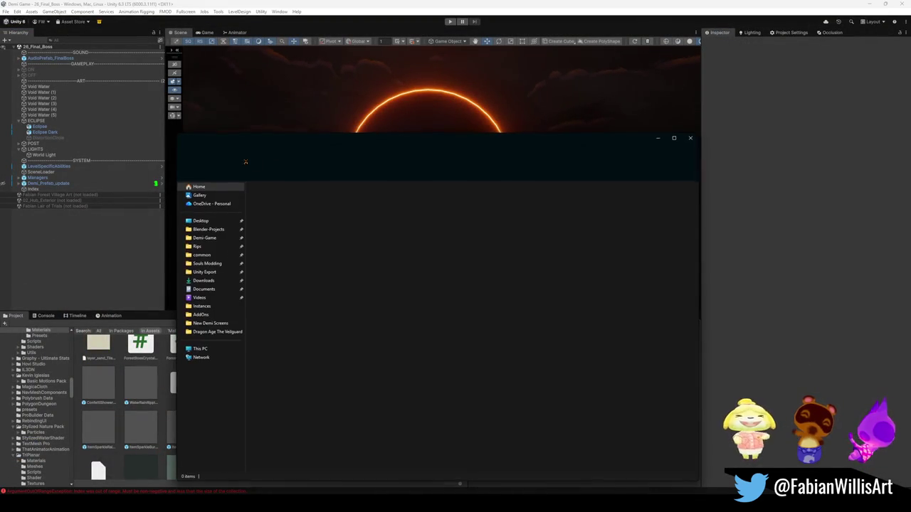
left_click(213, 229)
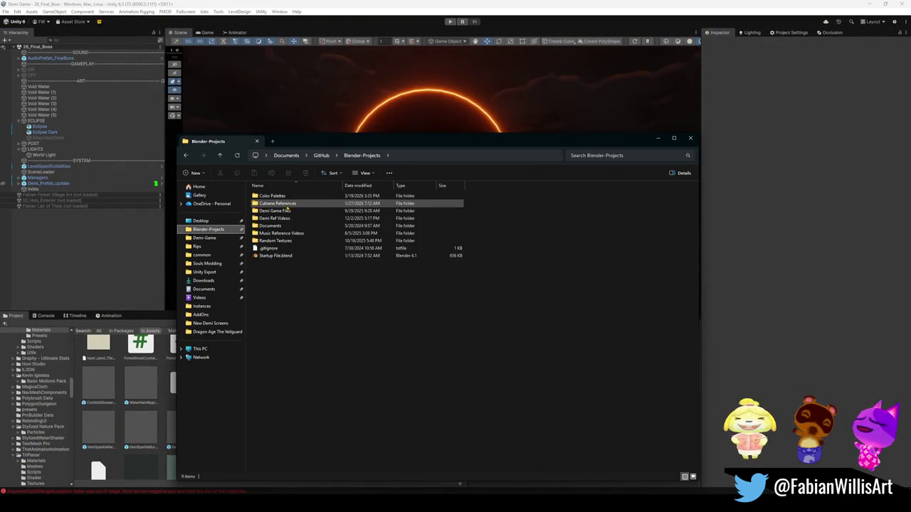
double_click(274, 218)
left_click(219, 155)
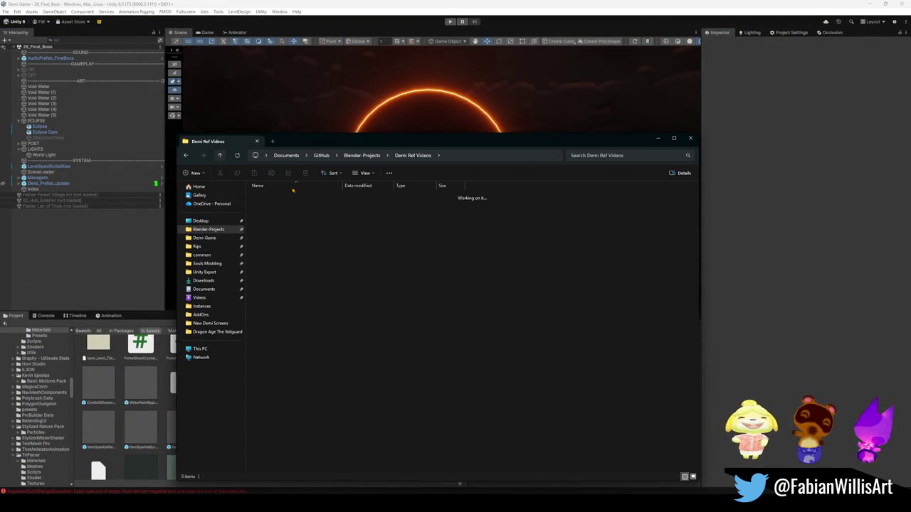
double_click(283, 211)
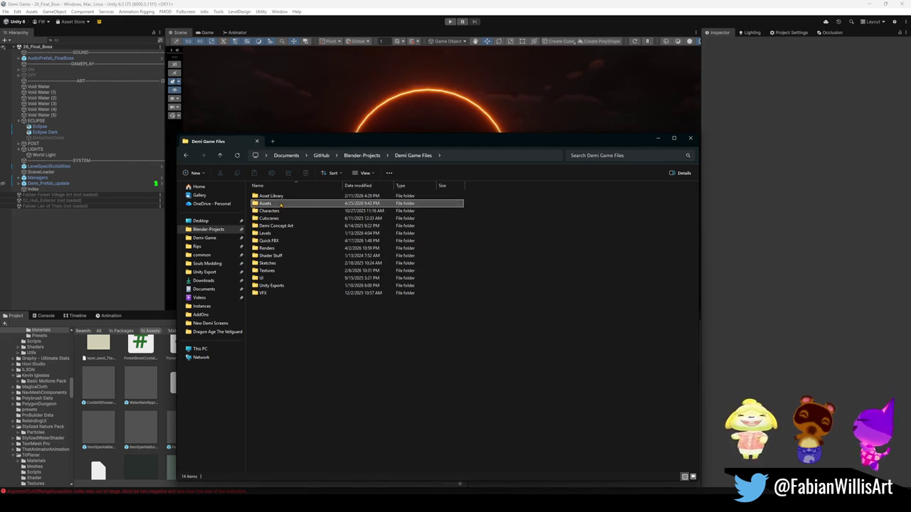
double_click(280, 205)
double_click(276, 211)
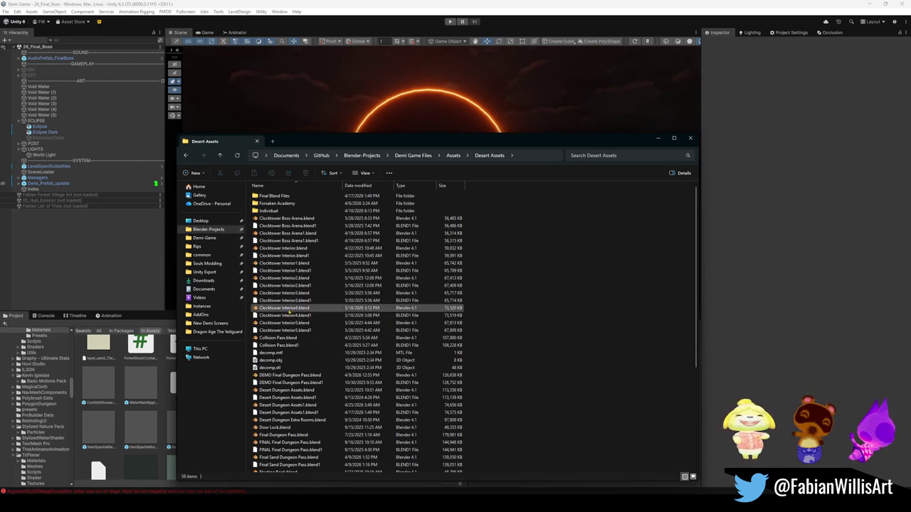
Open the Final Blend Files folder and launch SK CLOCKTOWER INTERIOR FINAL1.blend in Blender
scroll(321, 419, "down", 4)
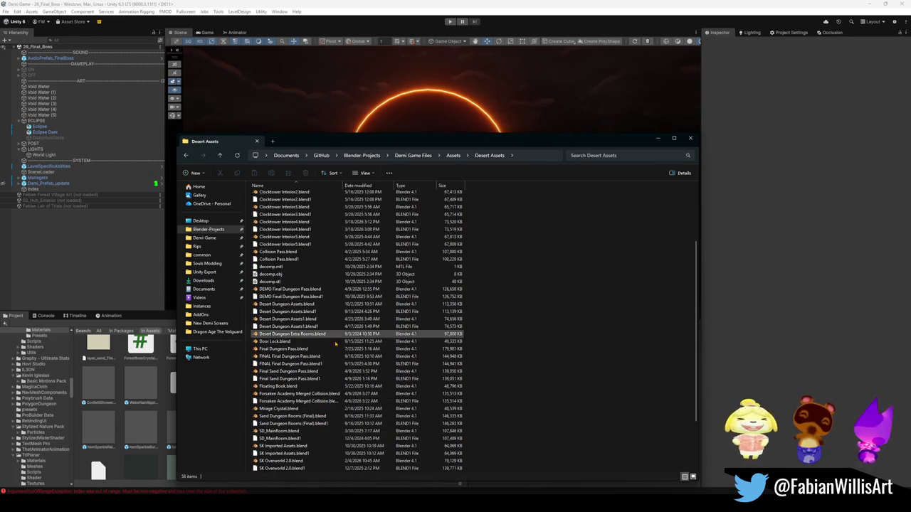
scroll(313, 334, "up", 4)
double_click(282, 198)
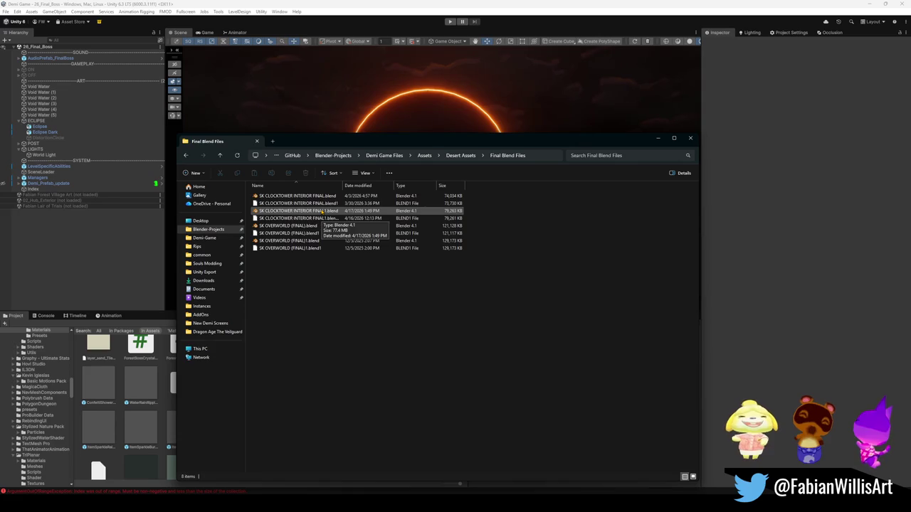
double_click(321, 211)
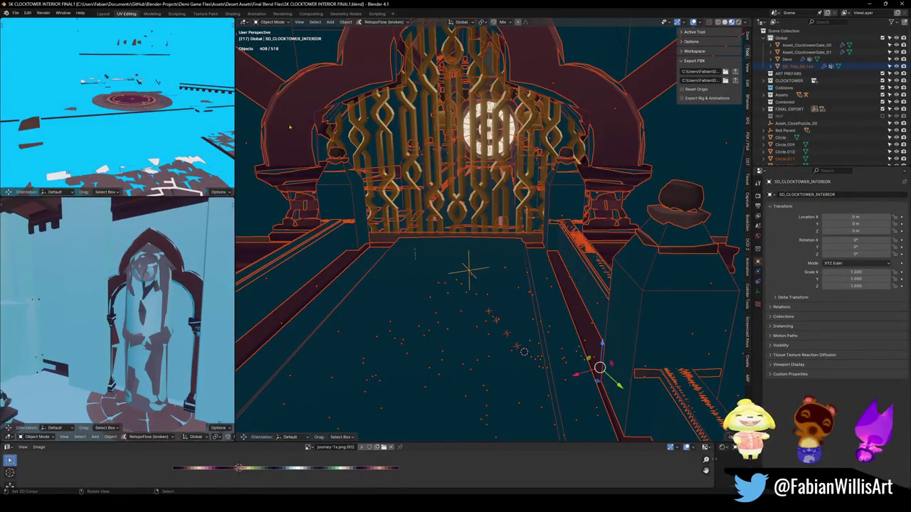
Walk-navigate through the gate up to the chains, select the long pole Roof.005, and enter Edit Mode
key("shift+grave")
key("w")
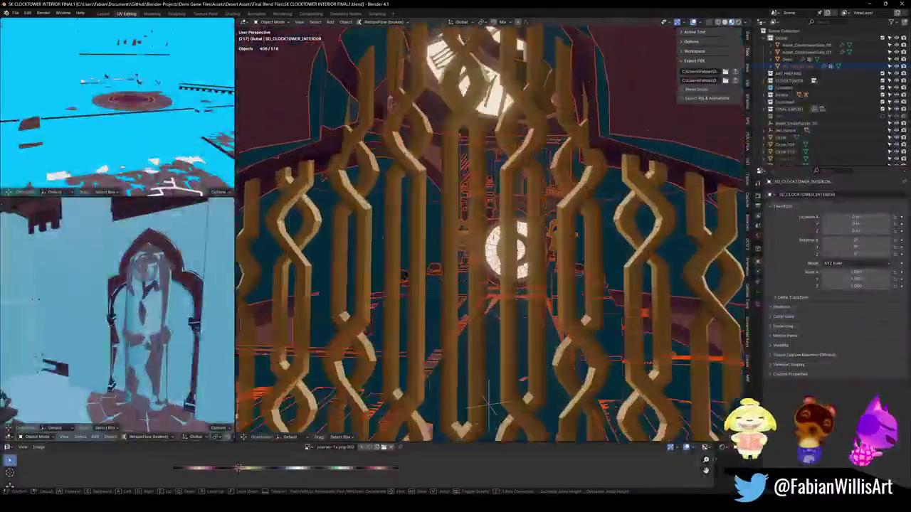
key("Return")
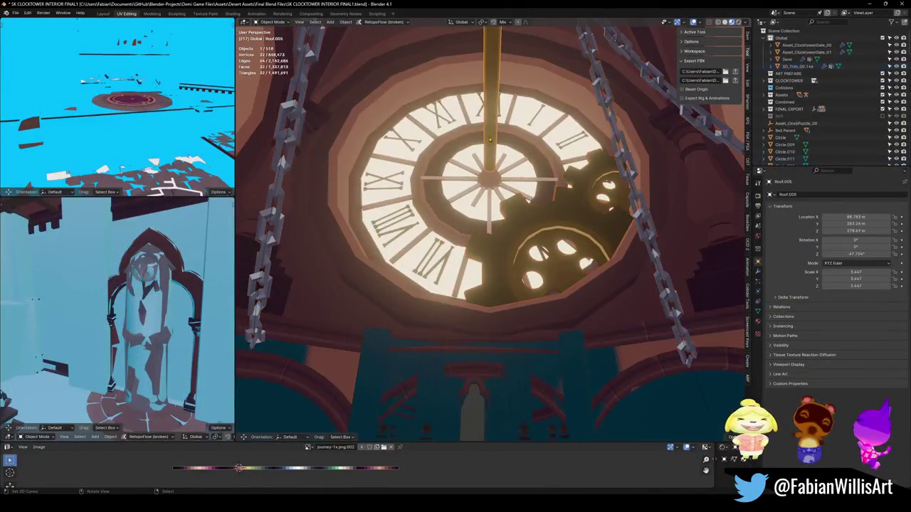
left_click(490, 139)
key("shift+grave")
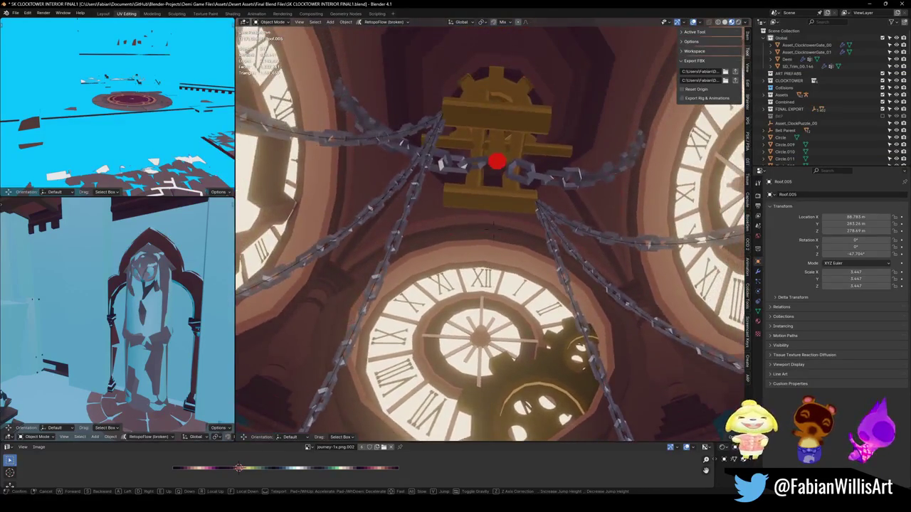
key("Return")
left_click(496, 165)
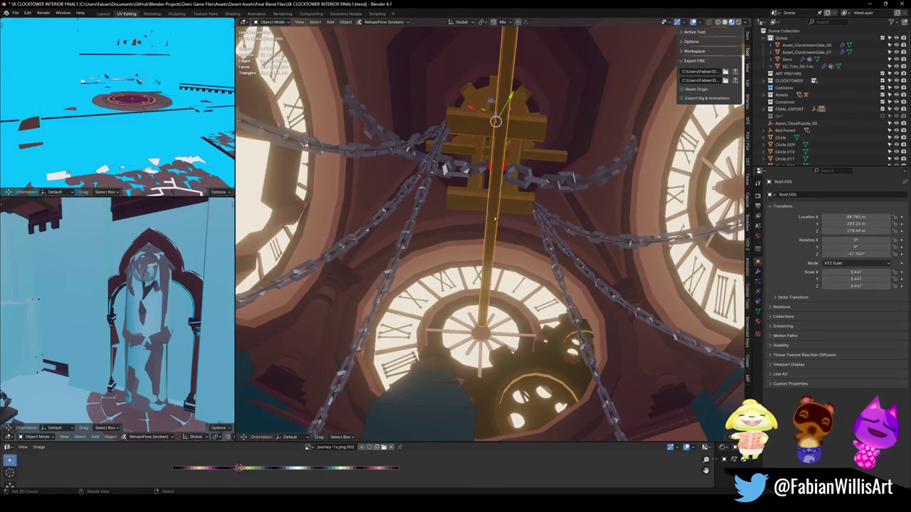
key("shift+grave")
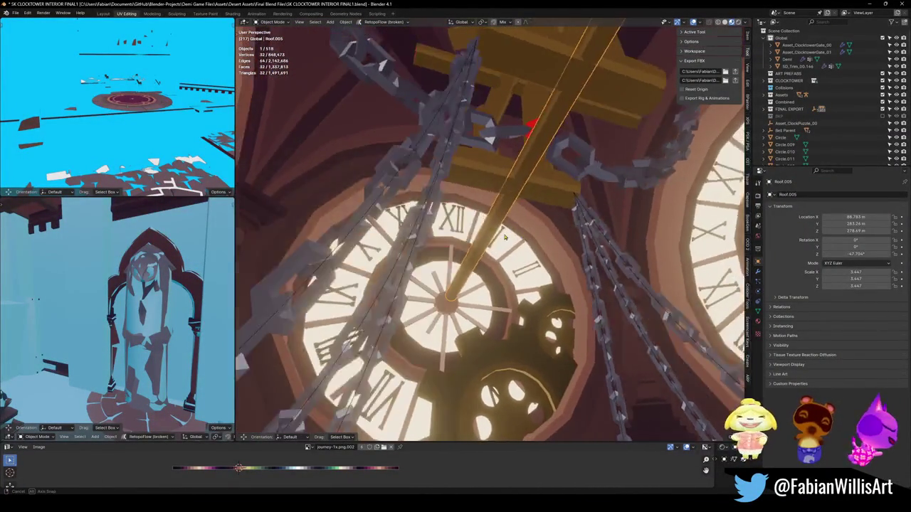
key("Return")
key("Tab")
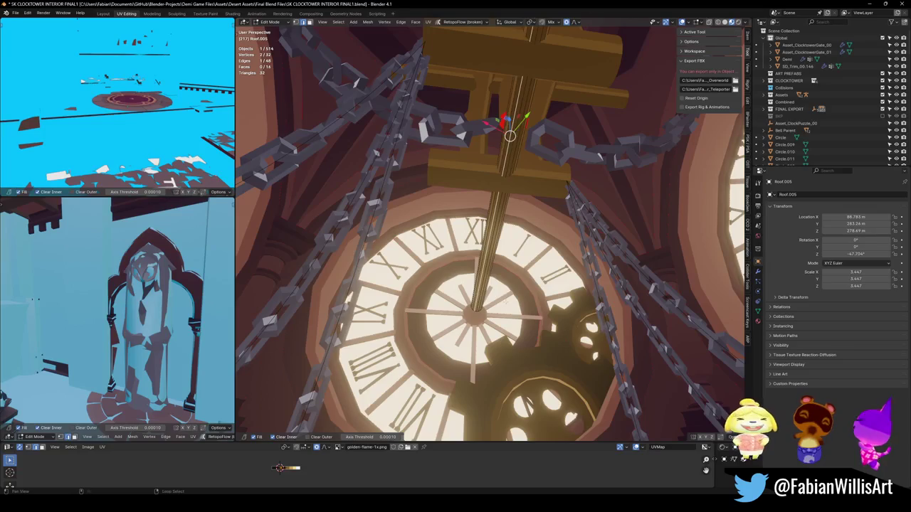
Edge-slide a vertex loop along the pole and return to Object Mode
left_click(511, 284, "alt")
key("g")
key("g")
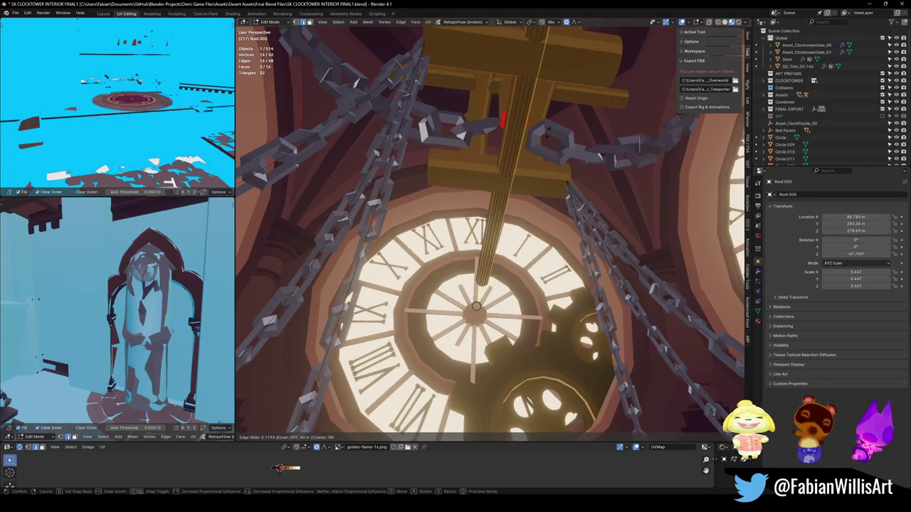
left_click(550, 235)
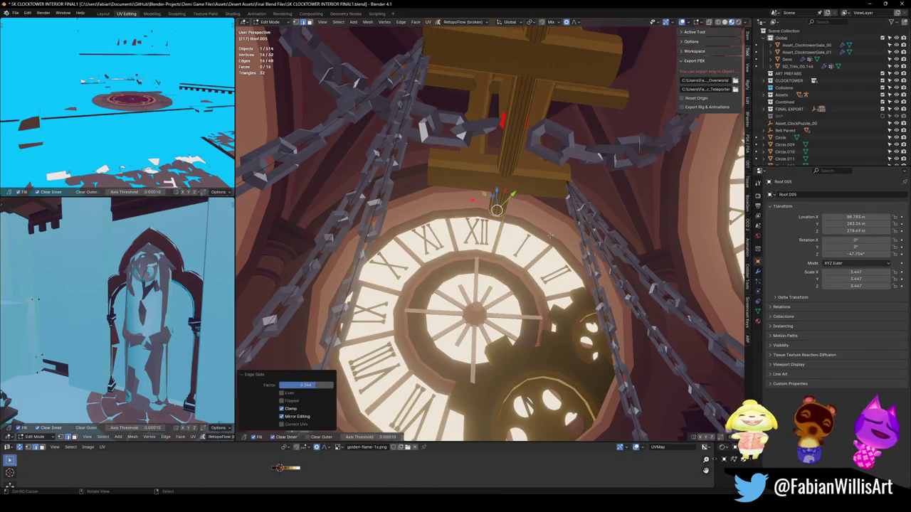
key("Tab")
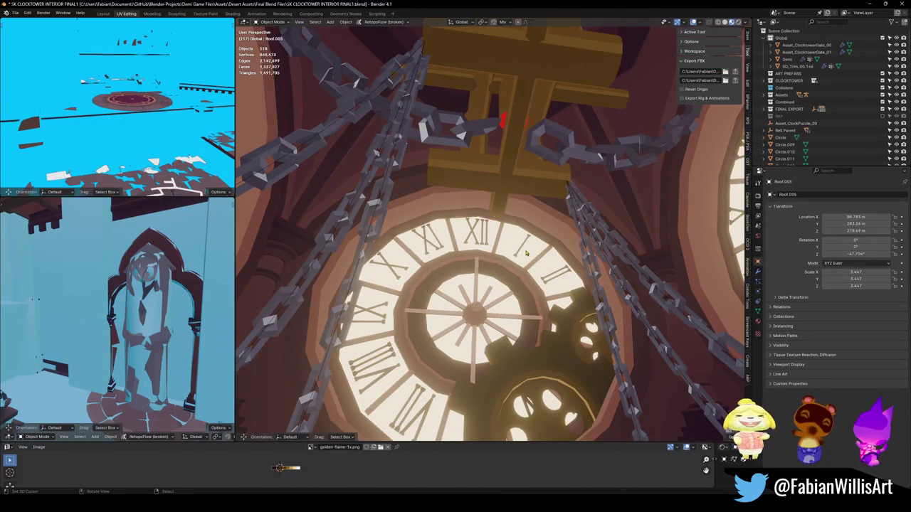
Select all clock tower objects with SD_CLOCKTOWER_INTERIOR active and export the FBX into Unity
key("shift+grave")
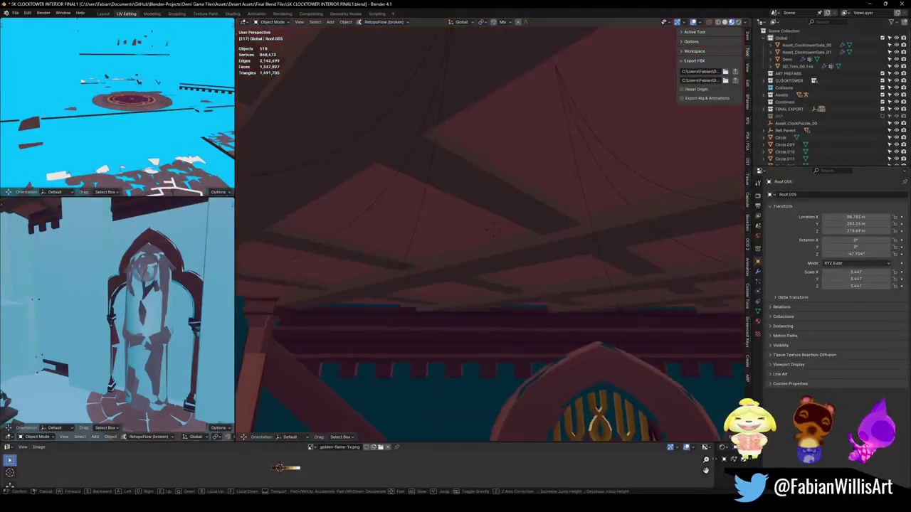
key("Tab")
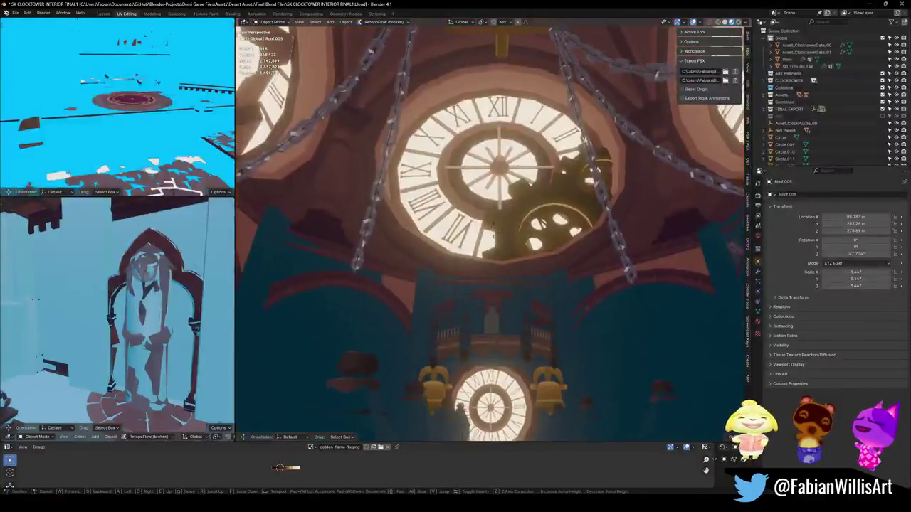
mouse_move(484, 228)
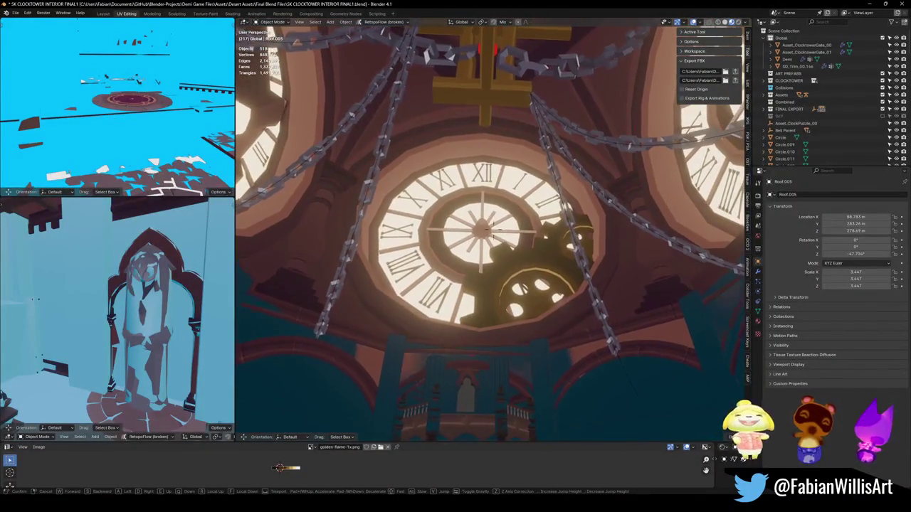
mouse_move(484, 177)
key("w")
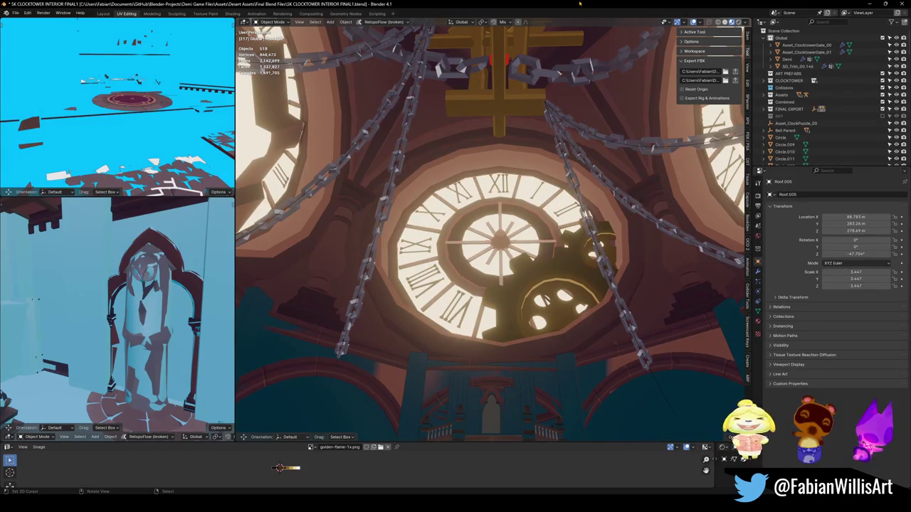
key("shift+grave")
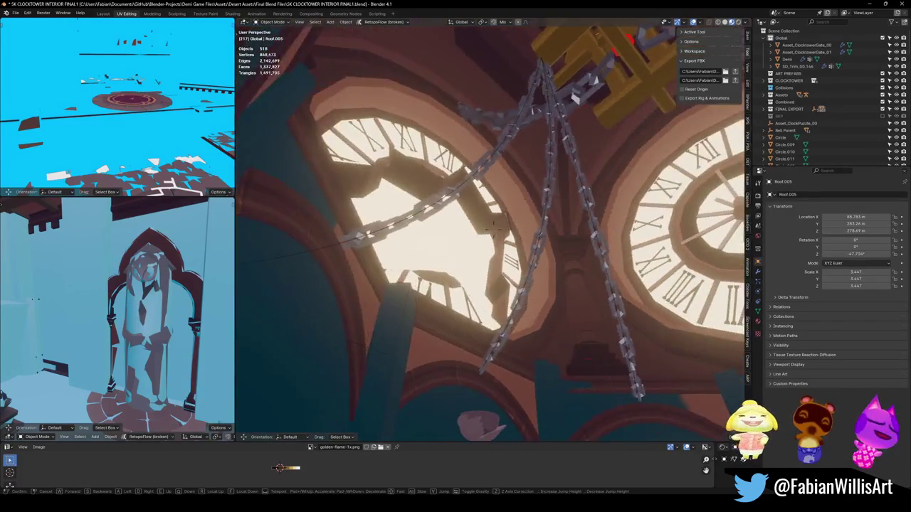
key("w")
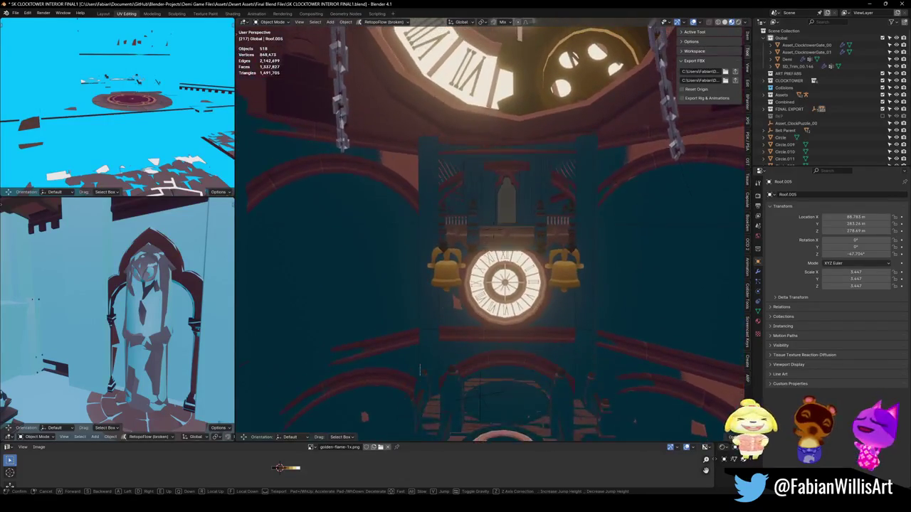
left_click(579, 220)
key("KP_8")
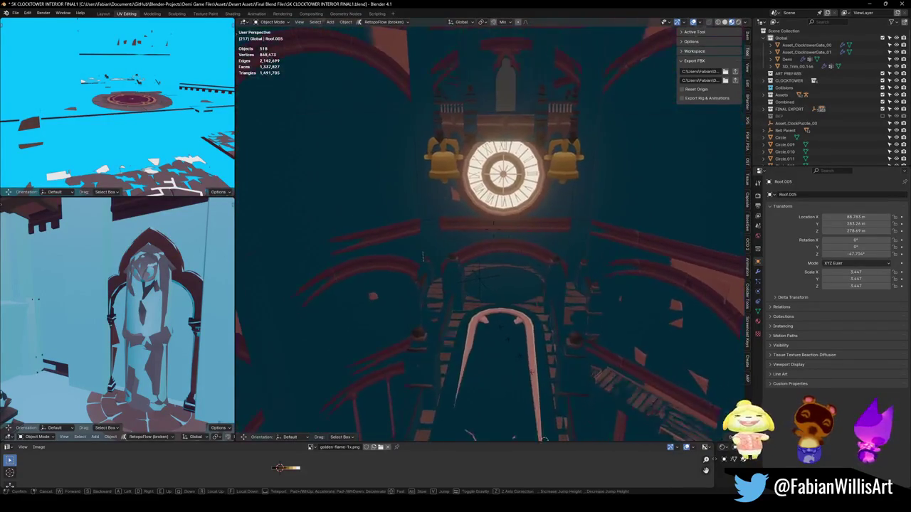
left_click(480, 283)
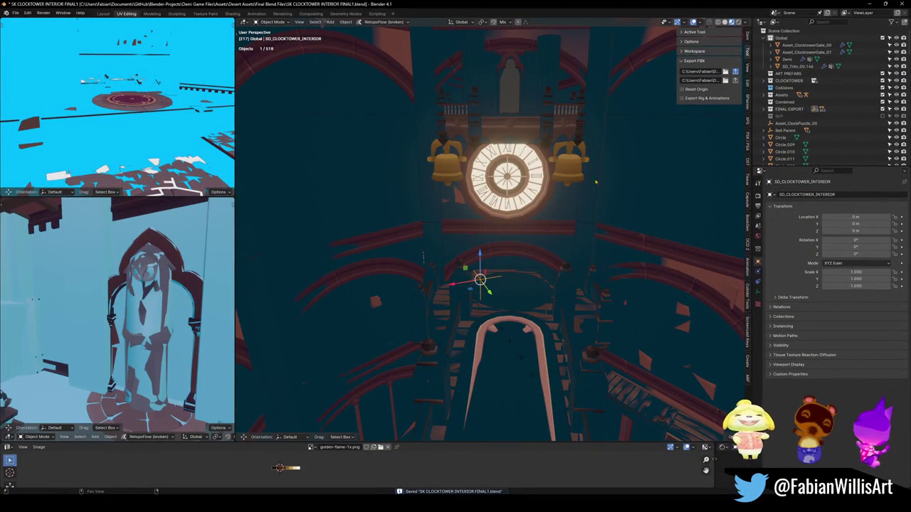
key("a")
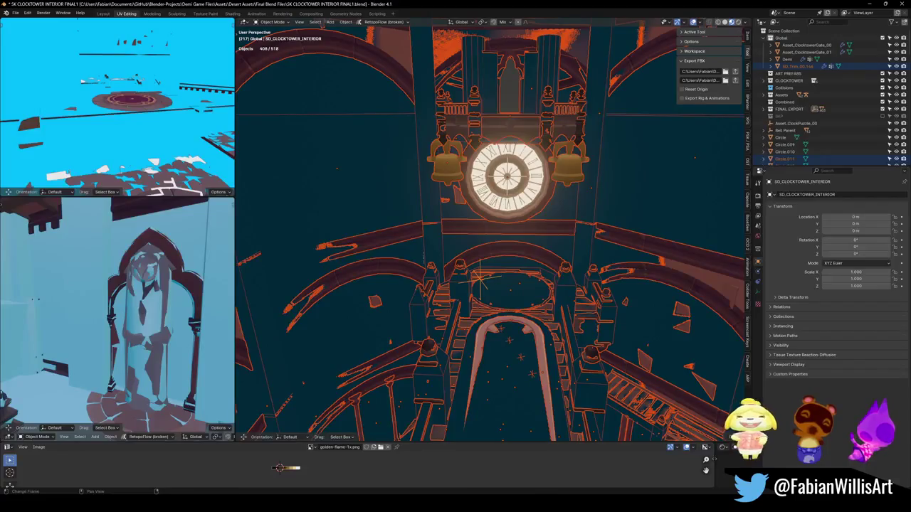
key("alt+Tab")
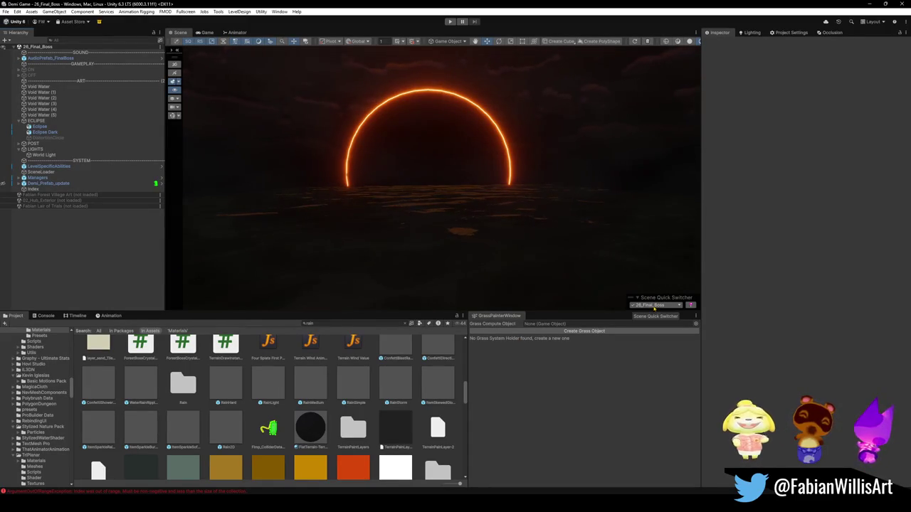
Load 10_SK_Dungeon_Upper from the Scene Quick Switcher, orbit the Scene view, and press Play
left_click(653, 305)
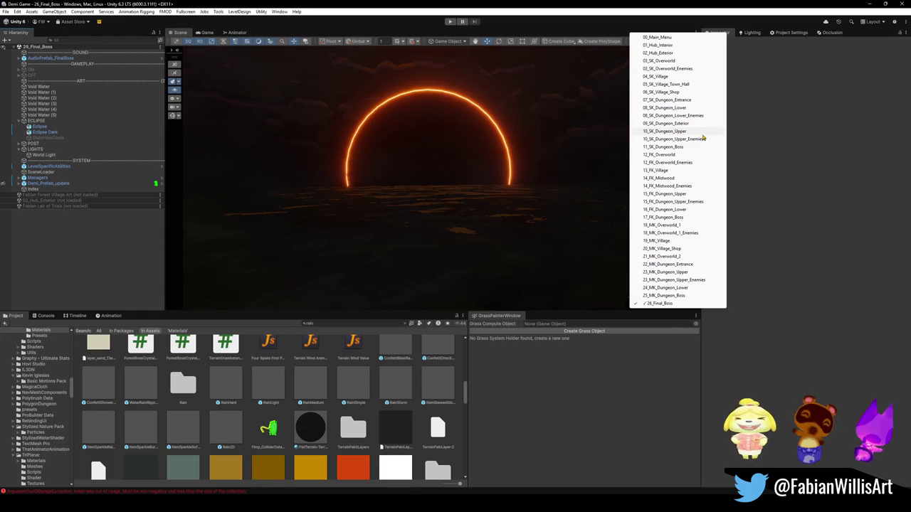
left_click(702, 134)
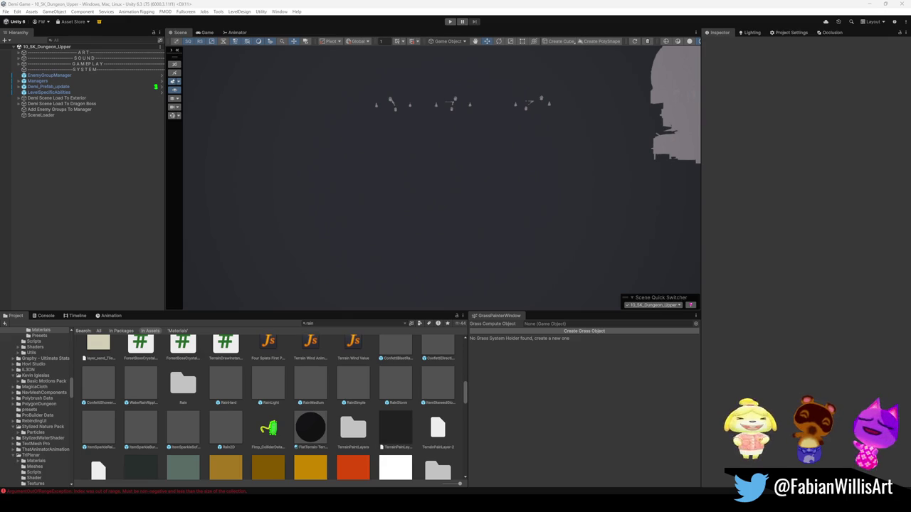
mouse_move(436, 194)
left_mouse_down()
mouse_move(481, 166)
mouse_move(542, 188)
left_mouse_up()
scroll(486, 172, "up", 2)
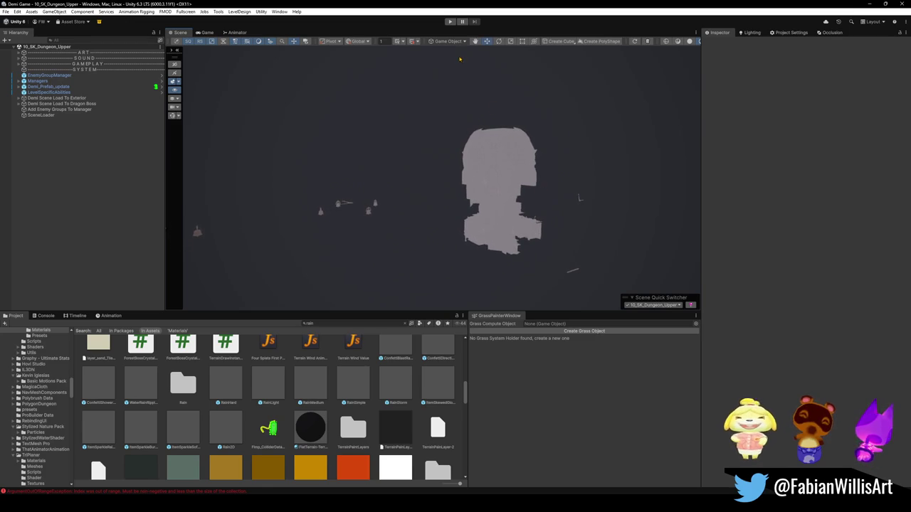
left_click(450, 21)
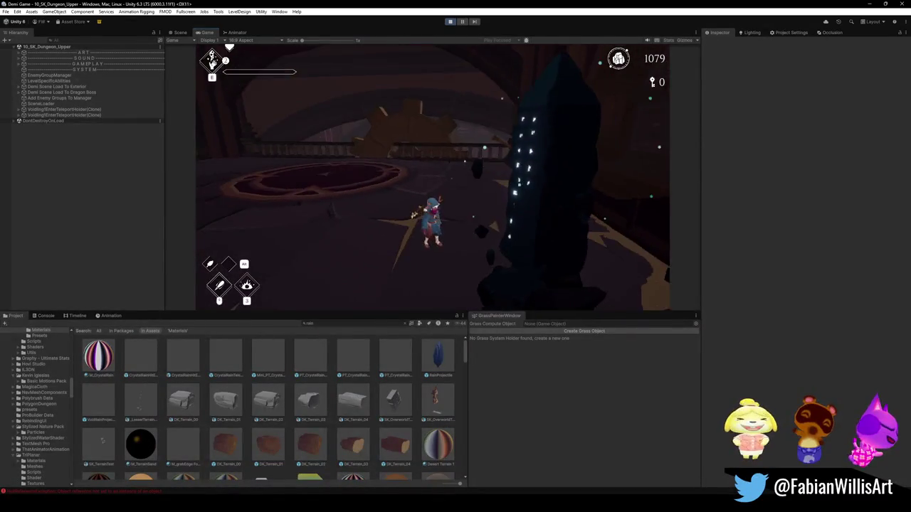
Maximize the Game view with F10 and reset the level from the Esc pause menu
key("F10")
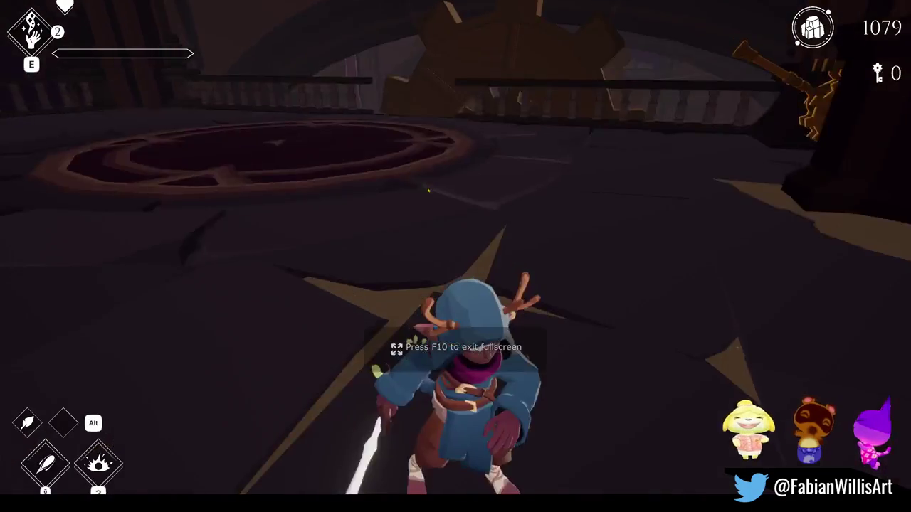
key("Escape")
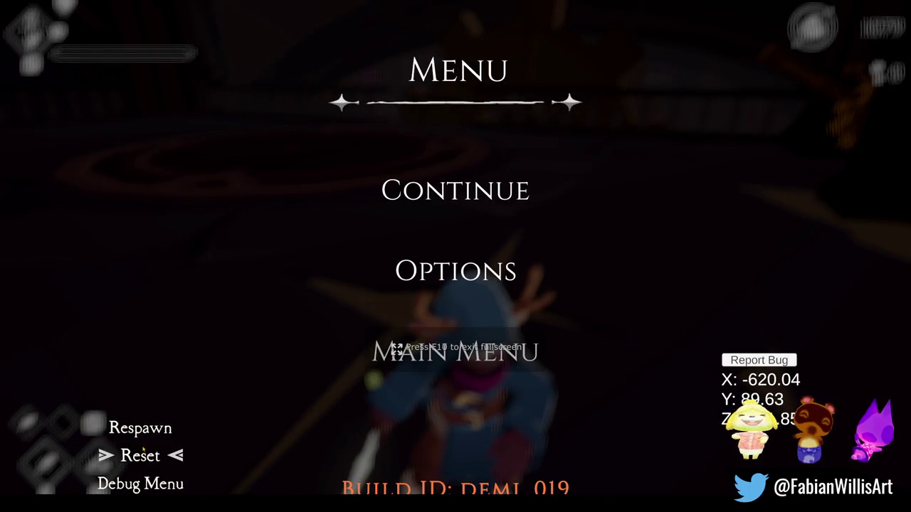
left_click(140, 456)
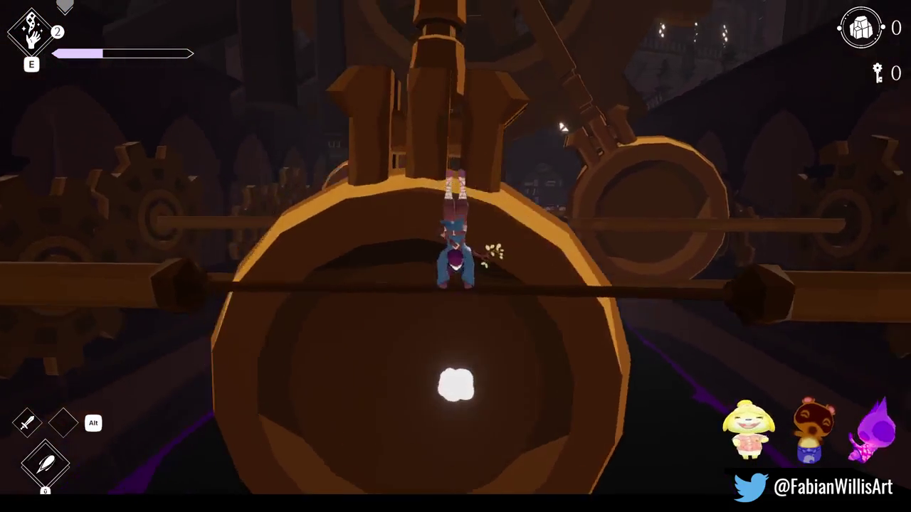
Run the character past the rotating gears, through the library, and over the wooden cart, briefly pausing
key("w")
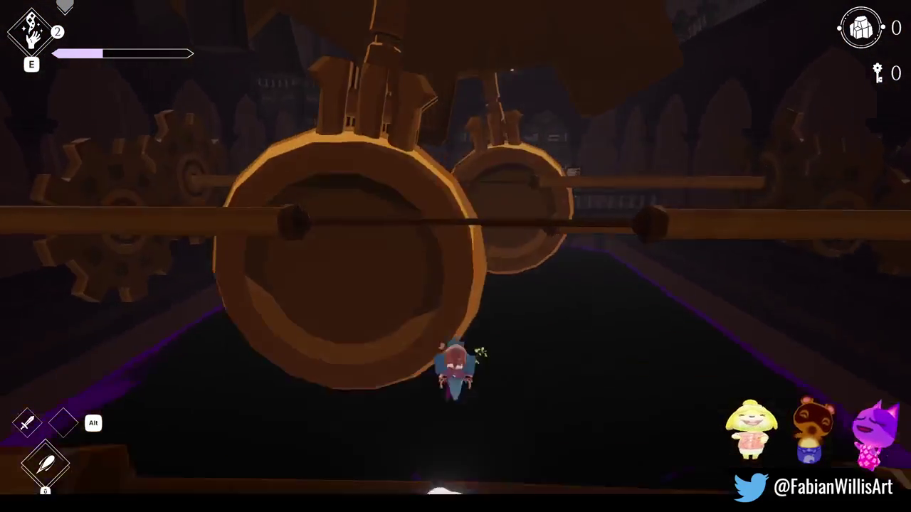
key("w")
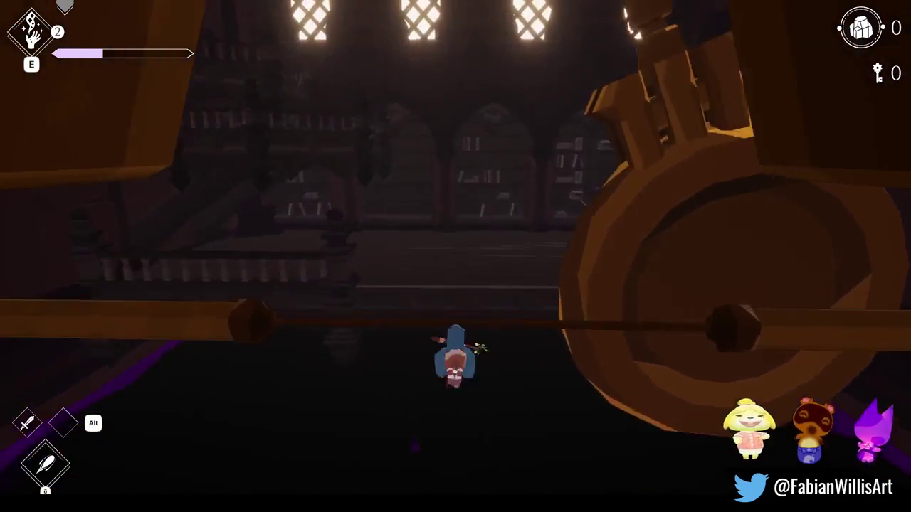
key("w")
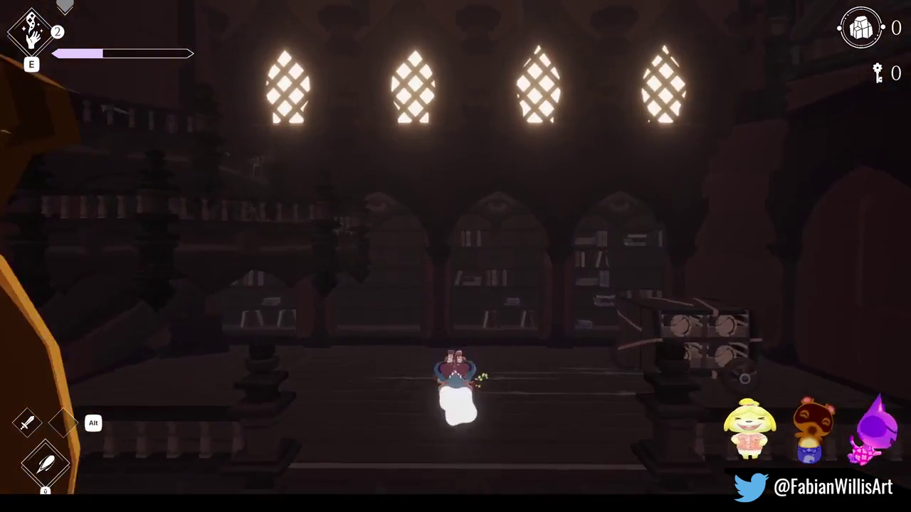
key("w")
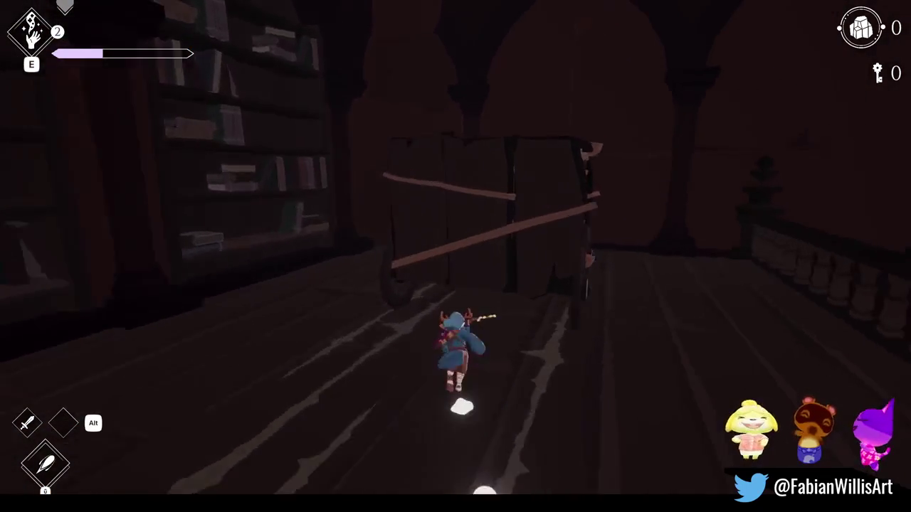
key("space")
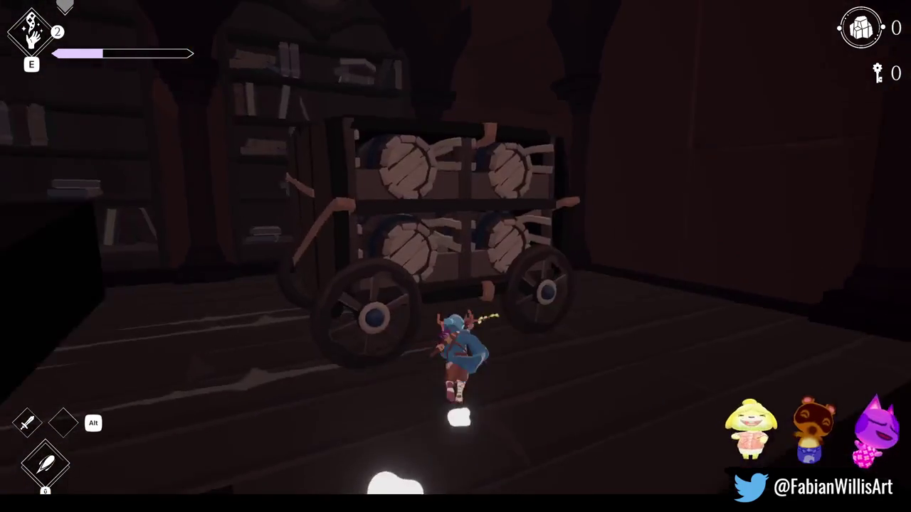
key("Escape")
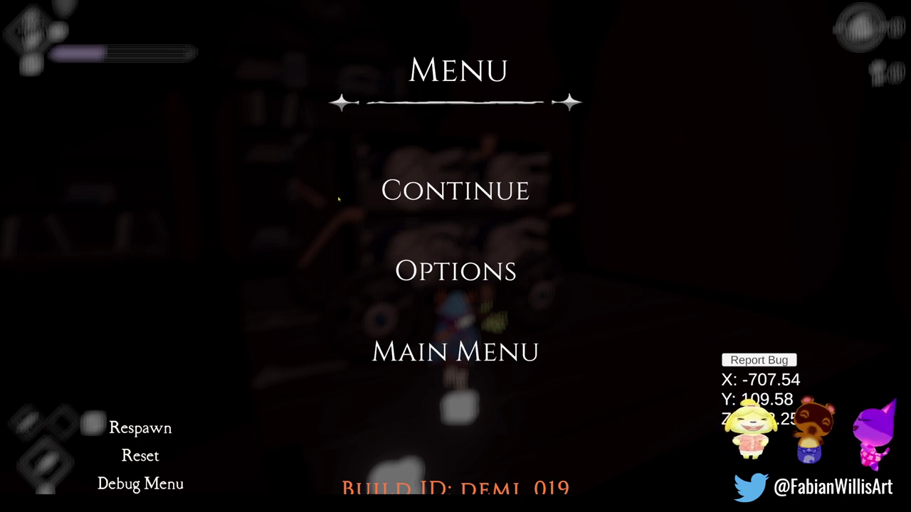
key("Escape")
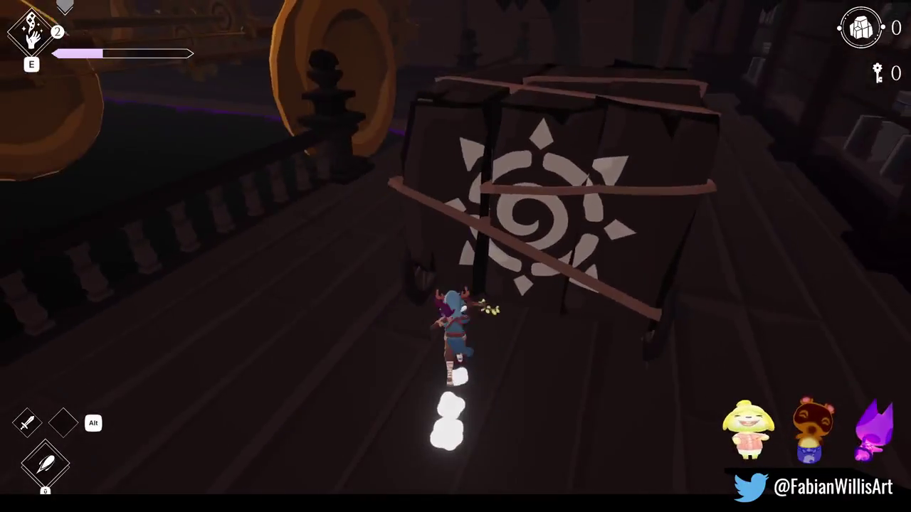
Cross the sun-marked crate and ledges into the lit room and cast a spell at the pole
key("space")
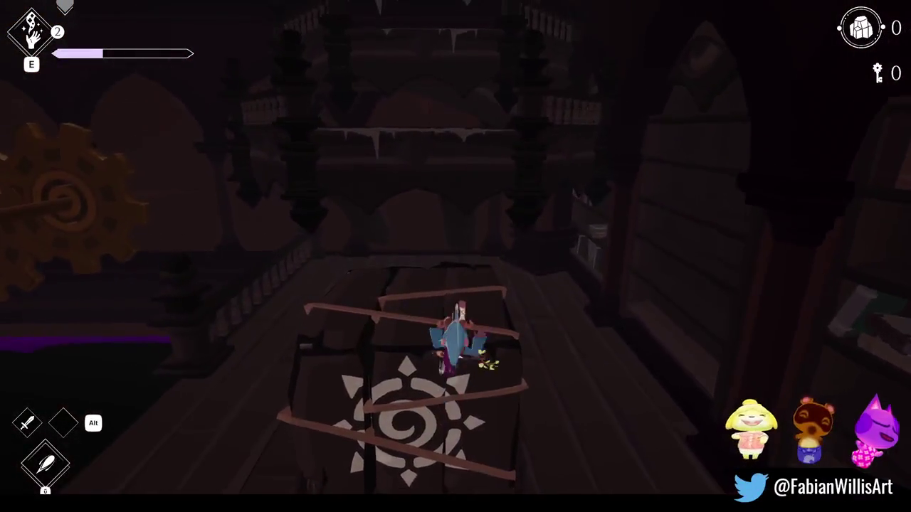
key("w")
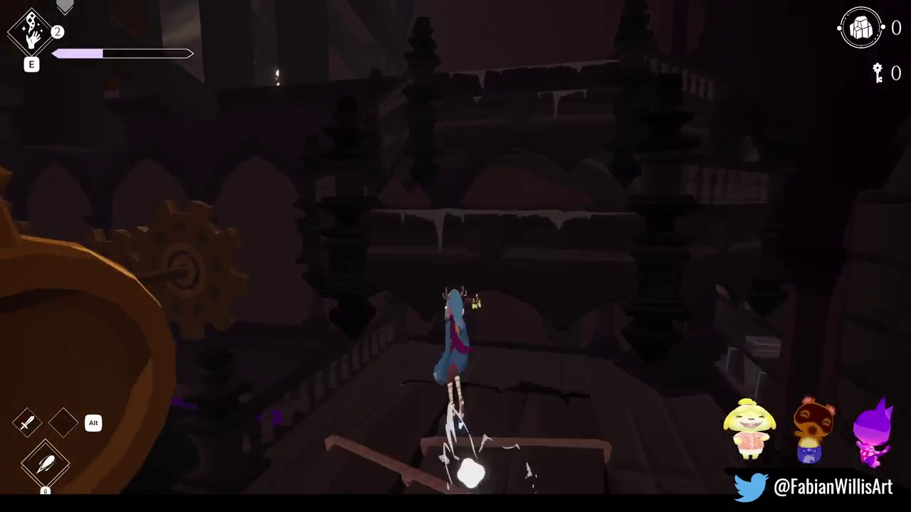
key("w")
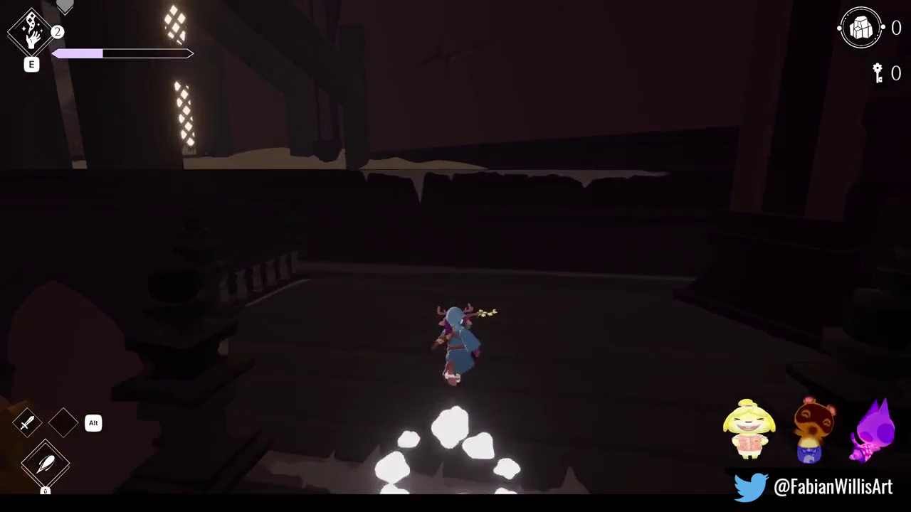
key("w")
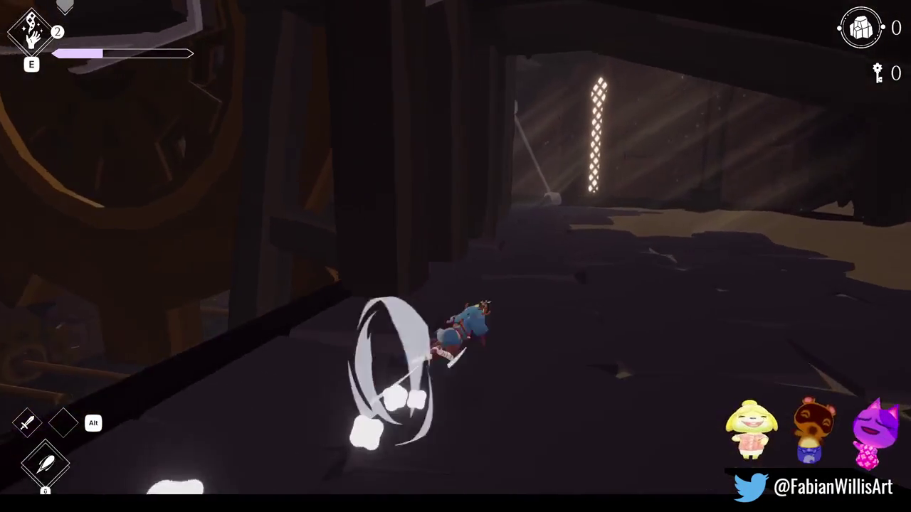
key("w")
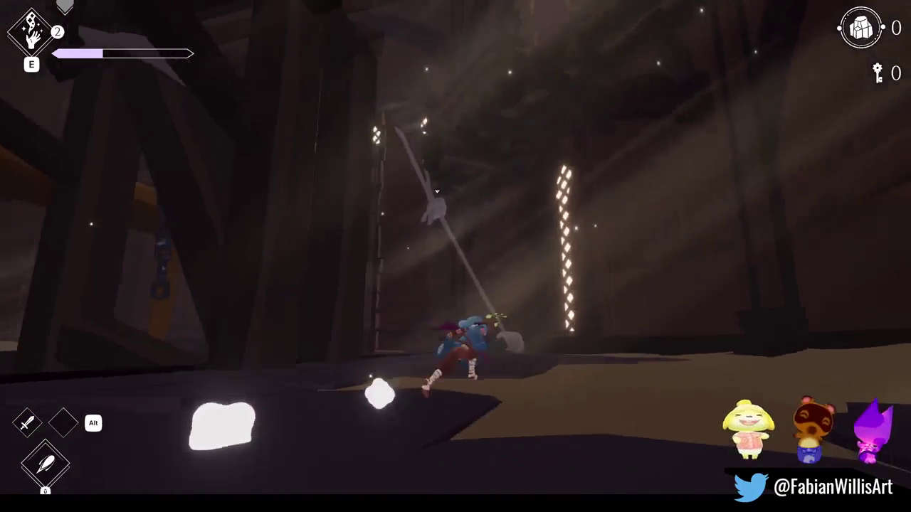
key("e")
key("w")
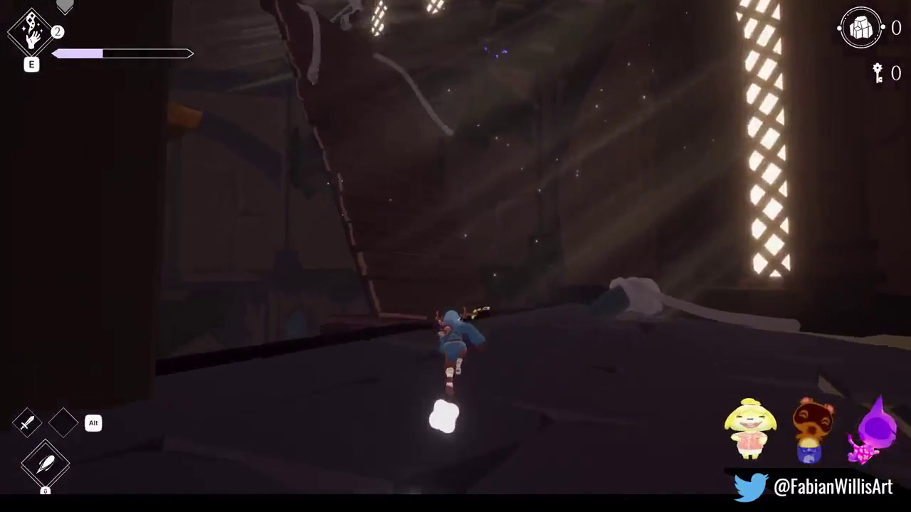
Jump up the ramp, cross the barrel hall, grapple the purple creature, and dash up the staircase
key("w")
key("space")
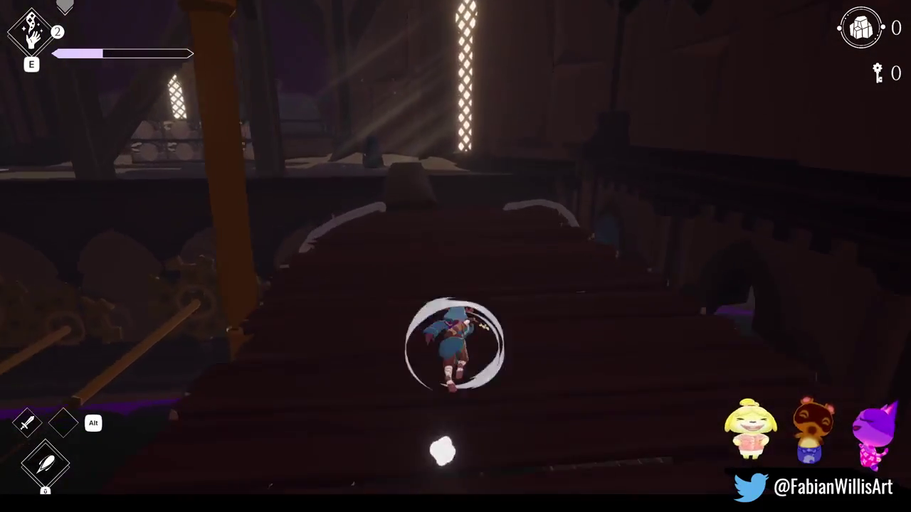
key("space")
key("space")
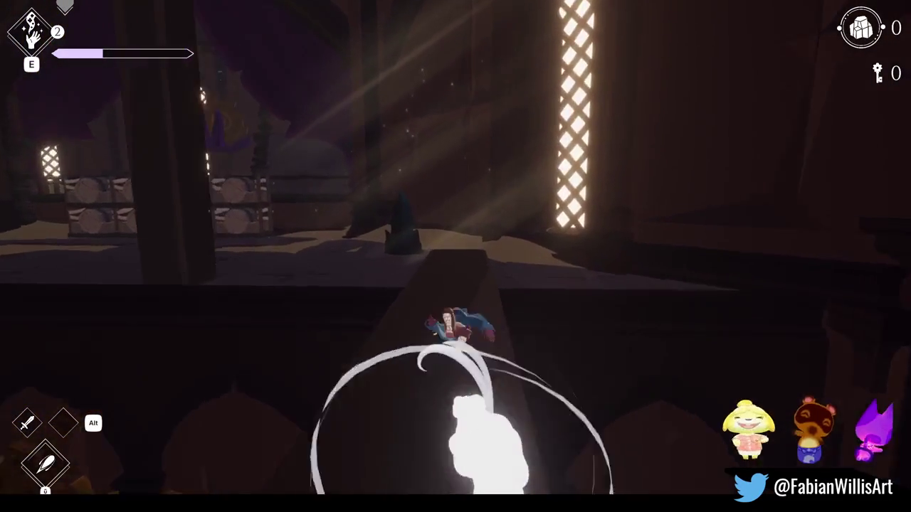
key("space")
key("space")
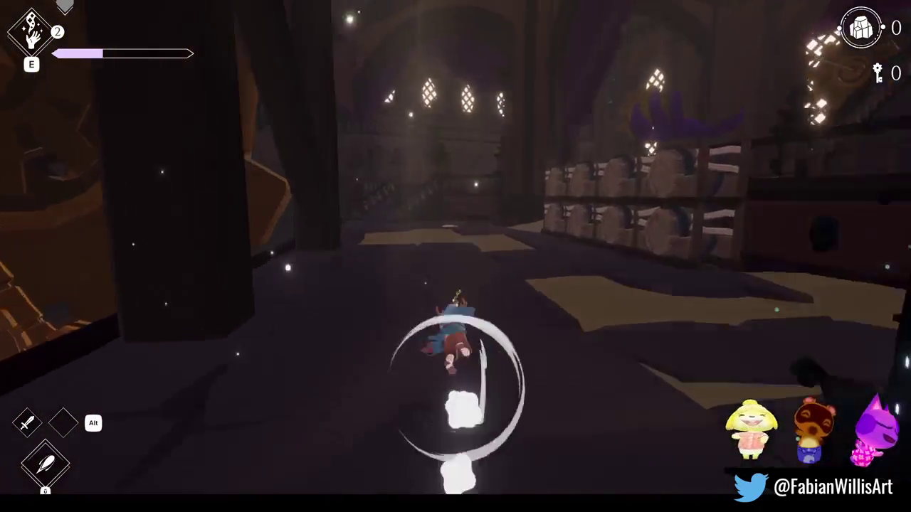
key("space")
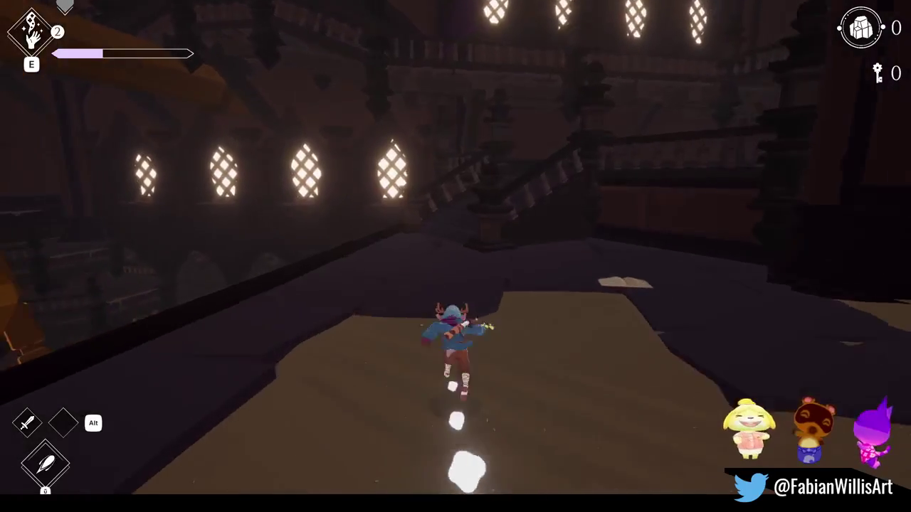
key("space")
key("space")
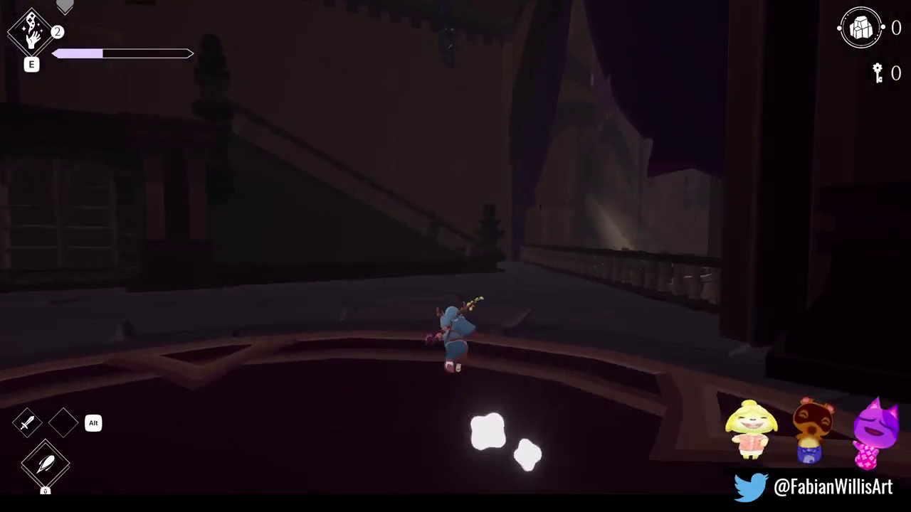
key("space")
key("space")
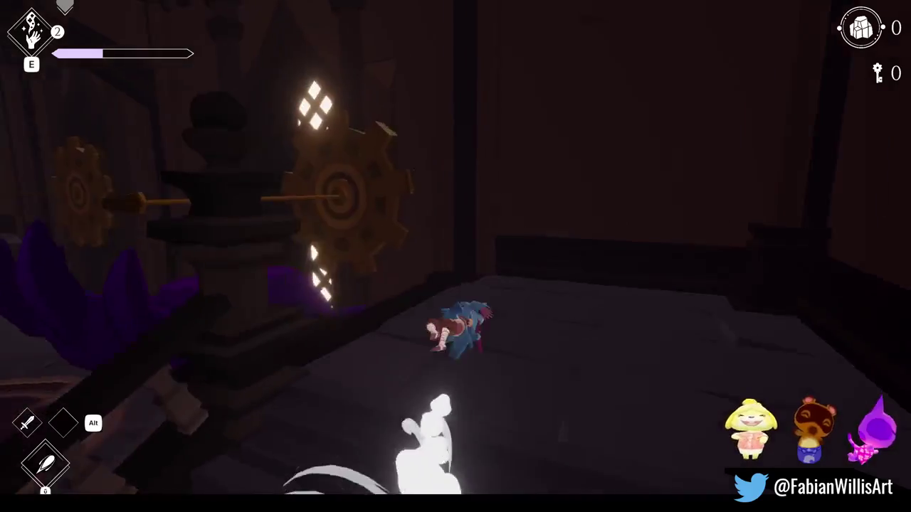
key("w")
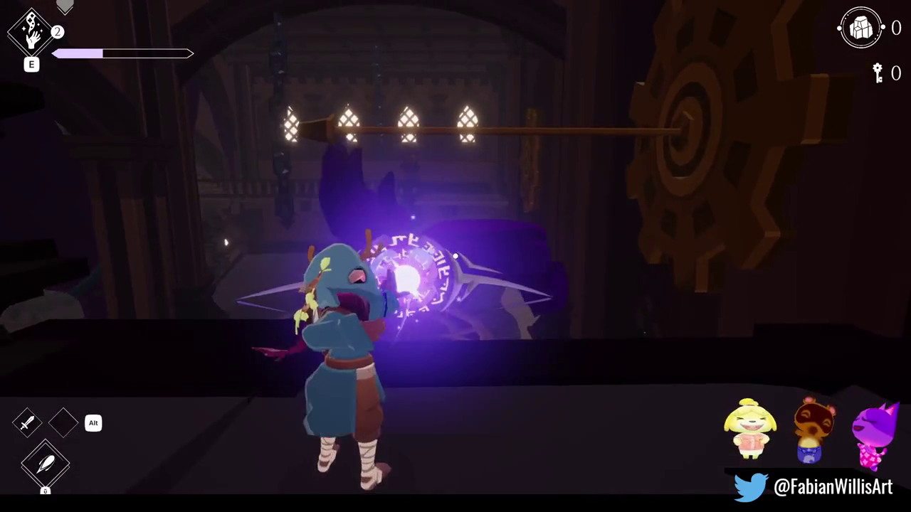
key("e")
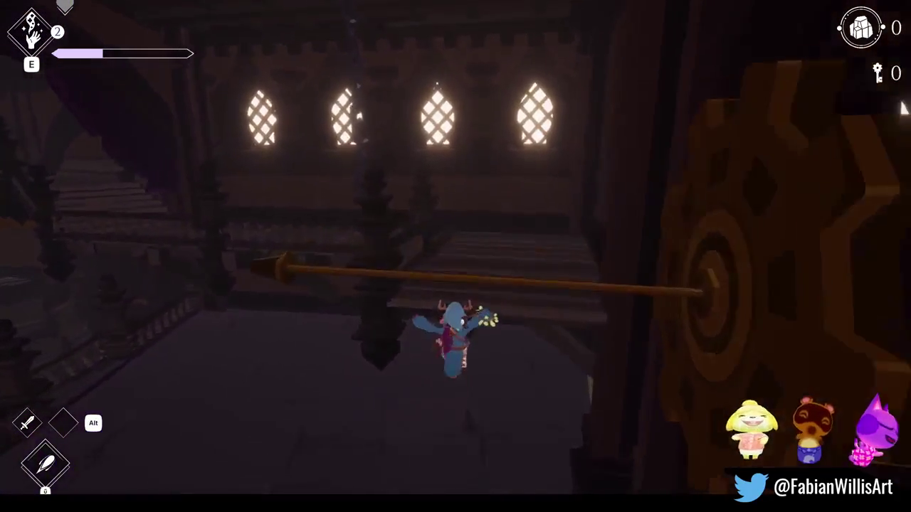
key("space")
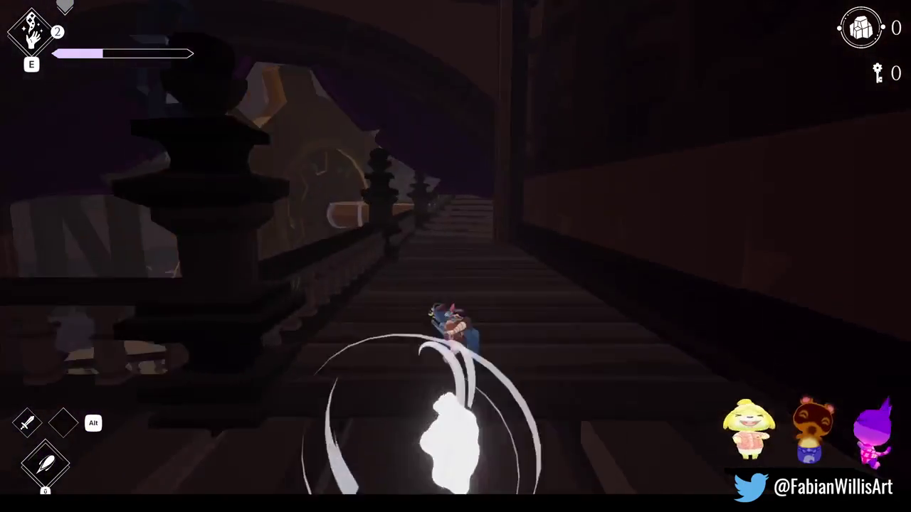
Climb the staircase and dash along the beams and walkway toward the balcony
key("space")
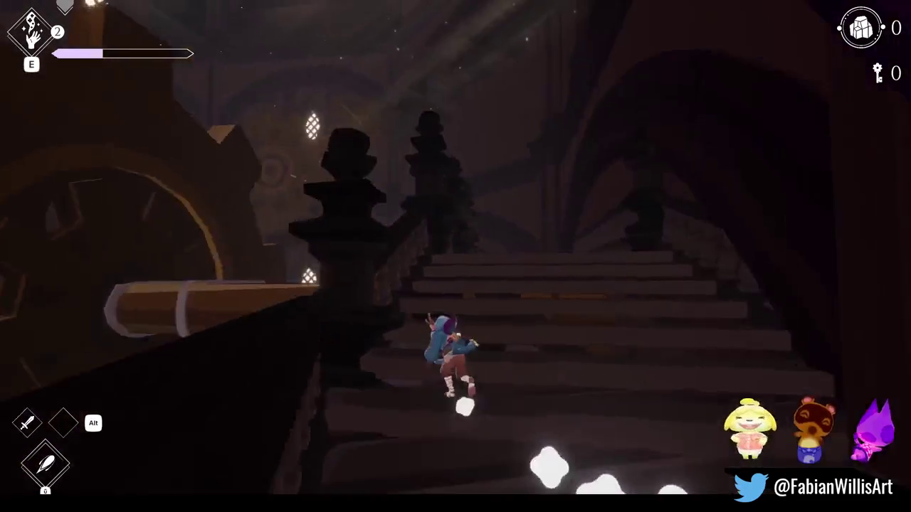
key("space")
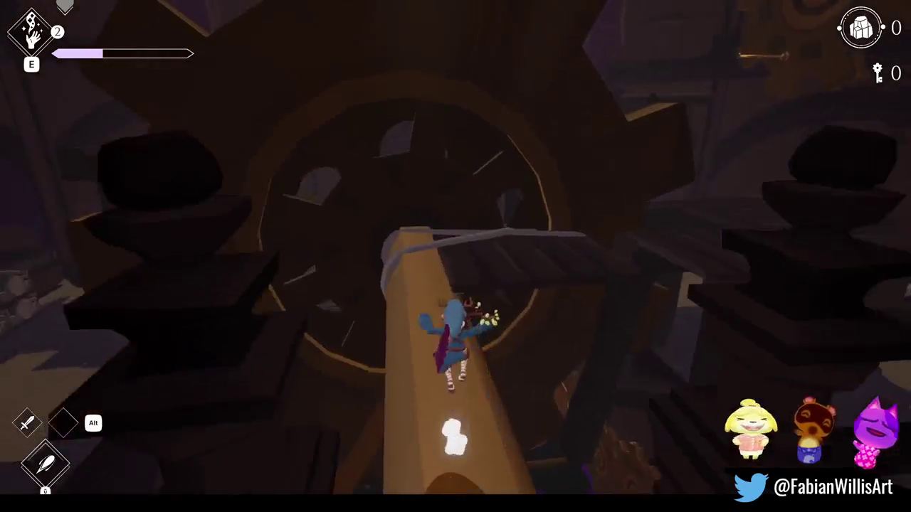
key("space")
key("space")
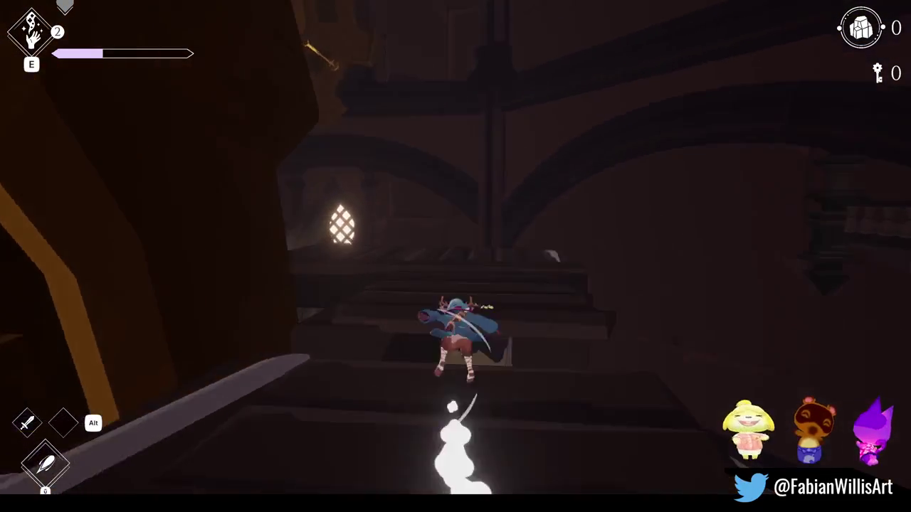
key("space")
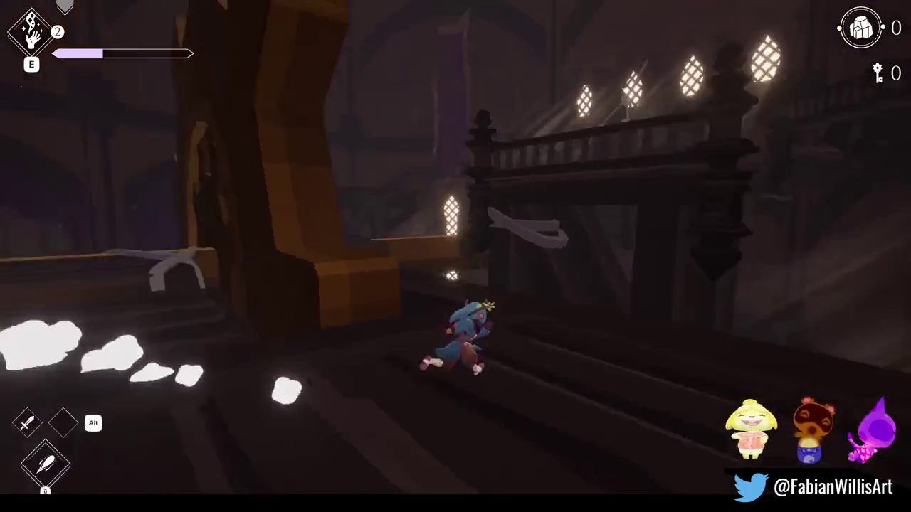
key("space")
key("space")
key("space")
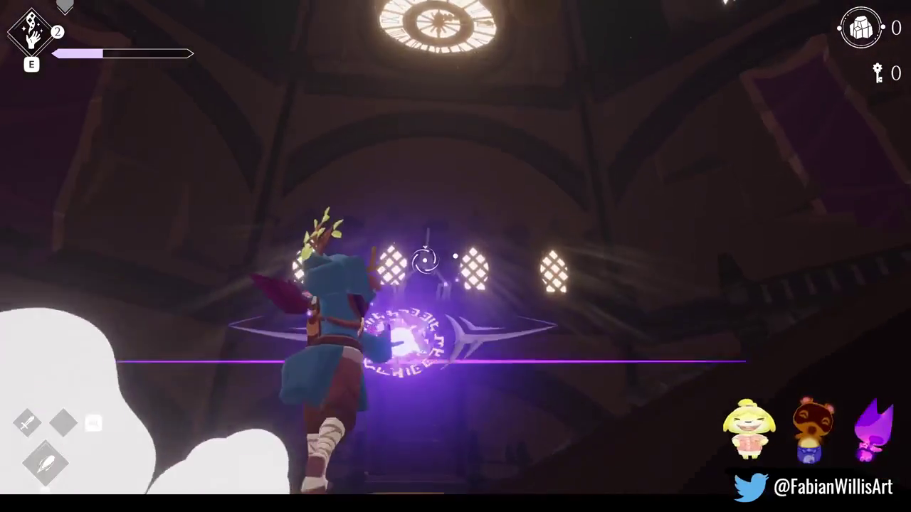
key("space")
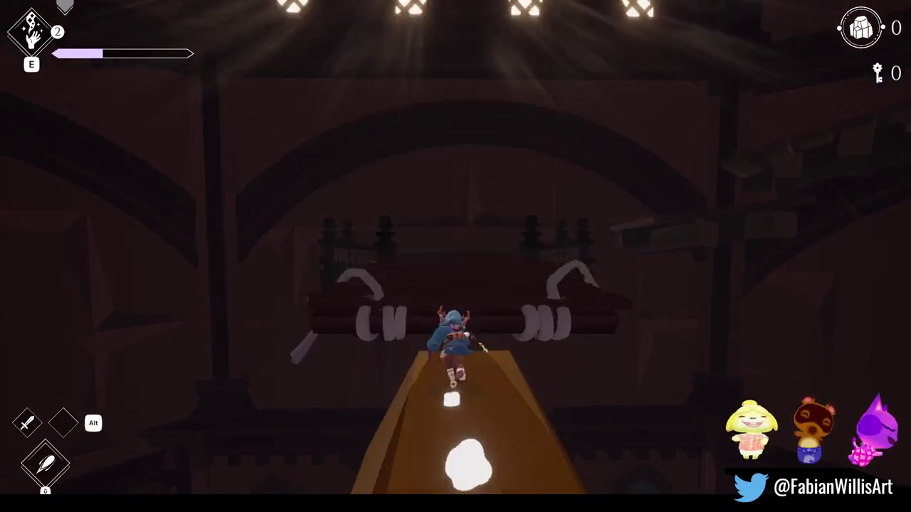
key("space")
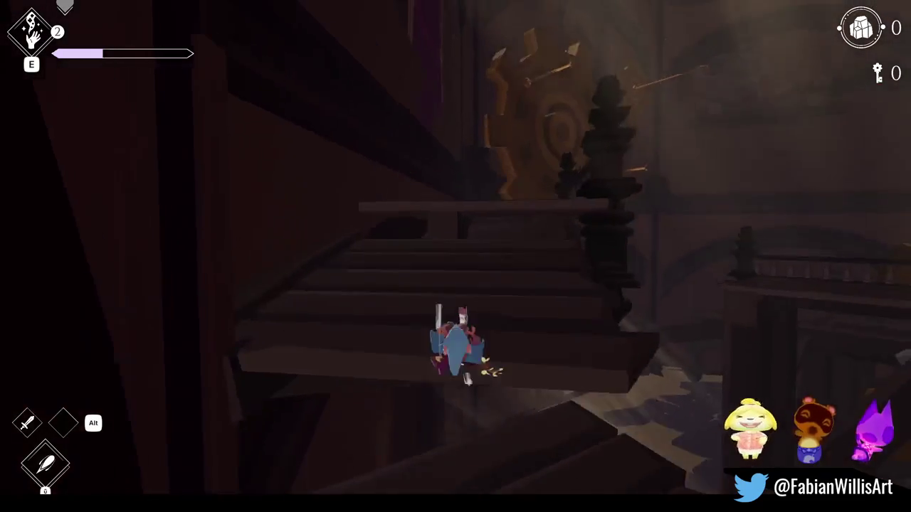
Run up the wooden staircase, swing around the gear bar, drop down, and roll toward the archway
key("space")
key("space")
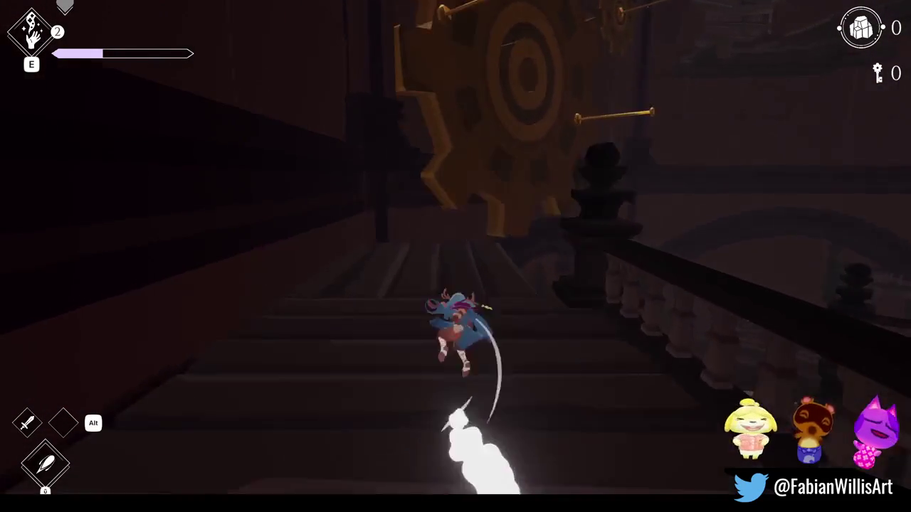
key("space")
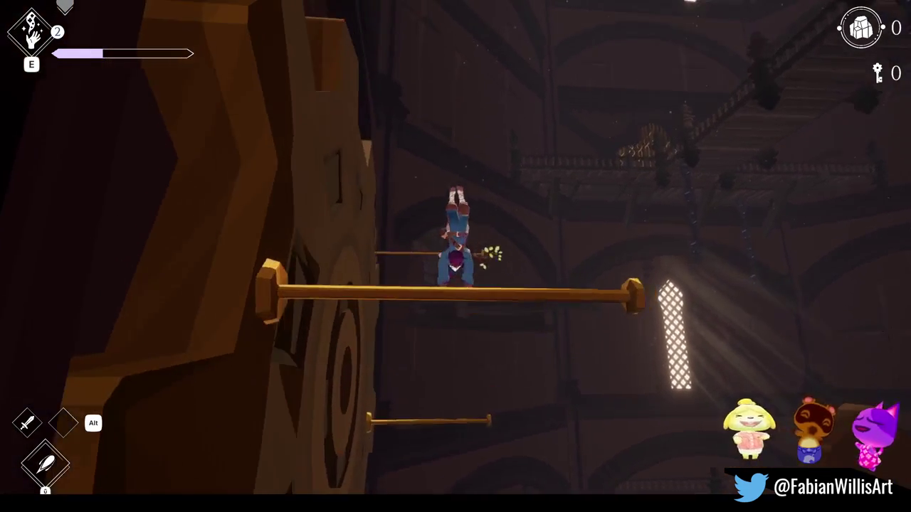
key("space")
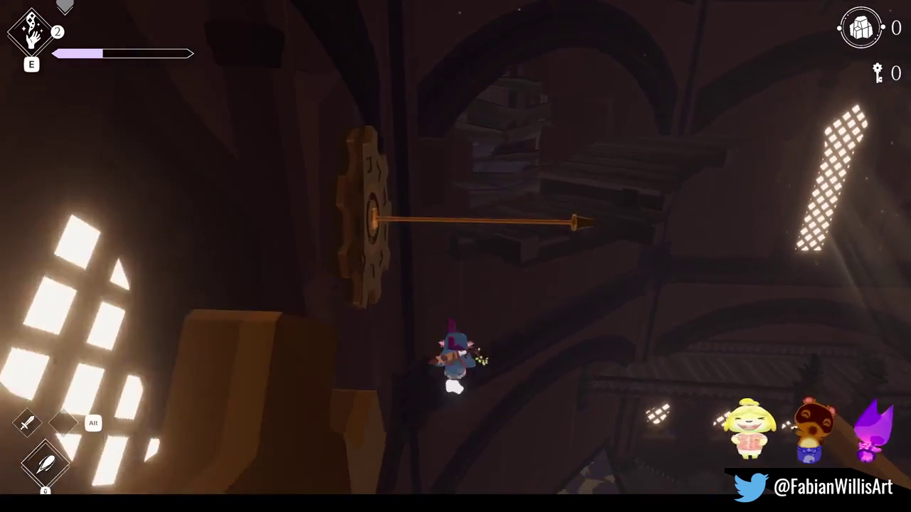
key("space")
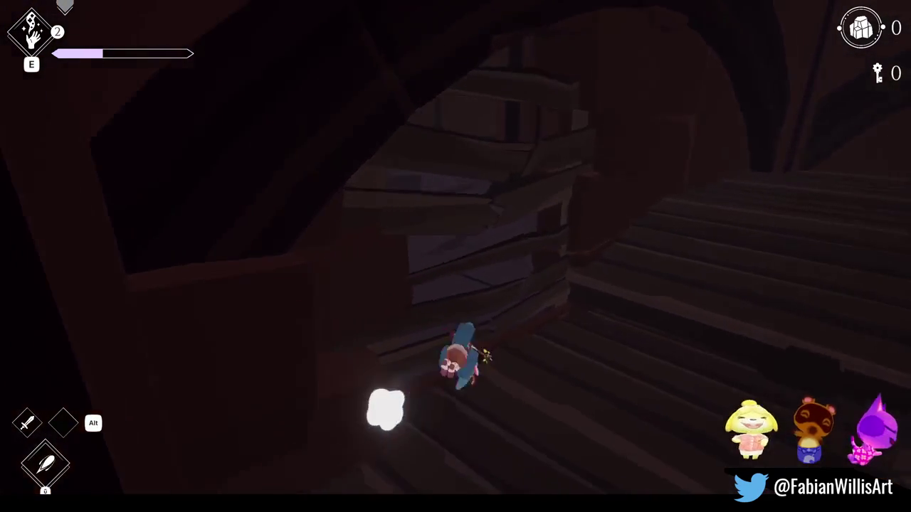
key("space")
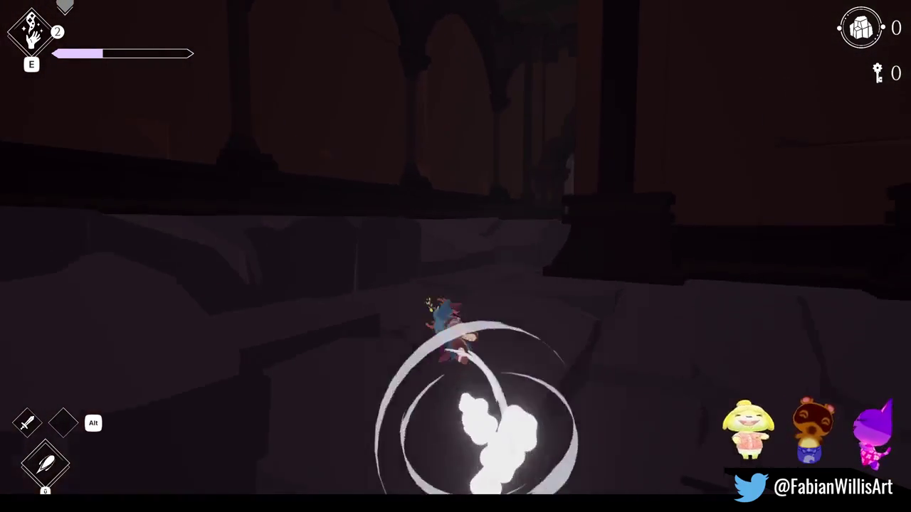
key("space")
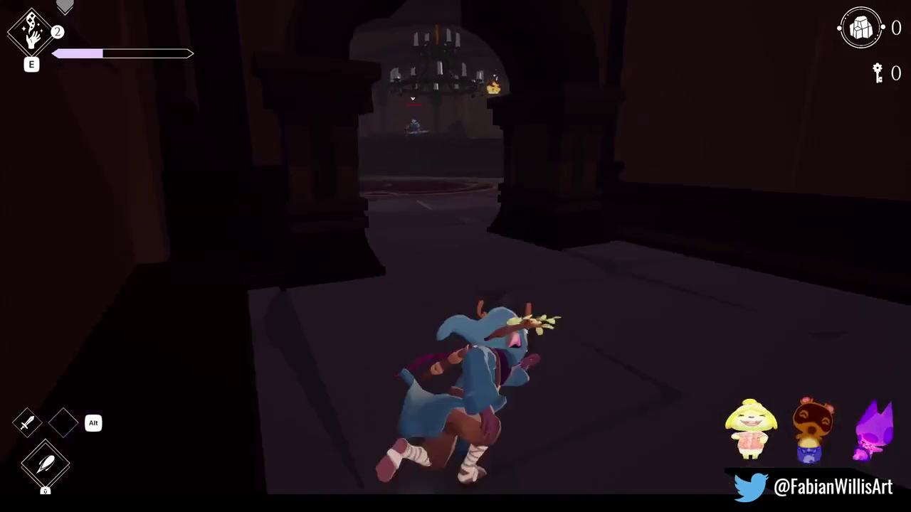
key("space")
key("space")
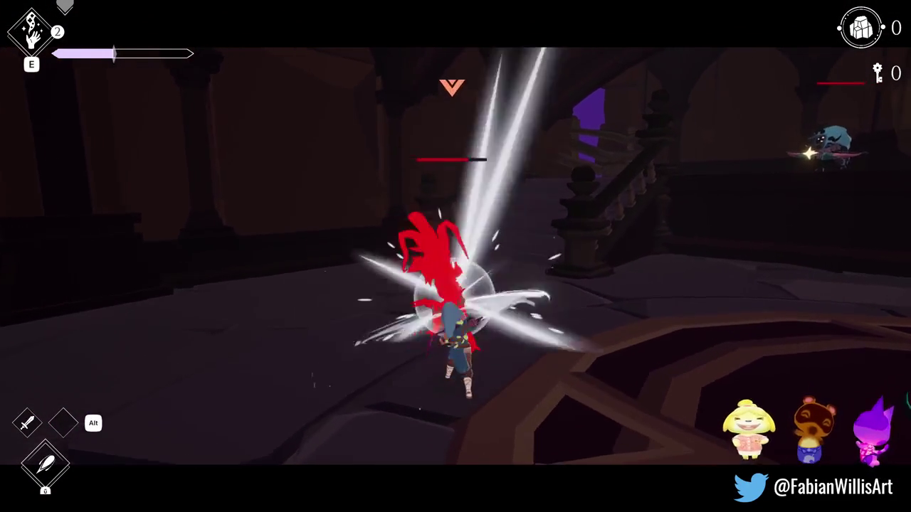
Dash into the chamber and slash through the enemy group with combo attacks for shards
key("space")
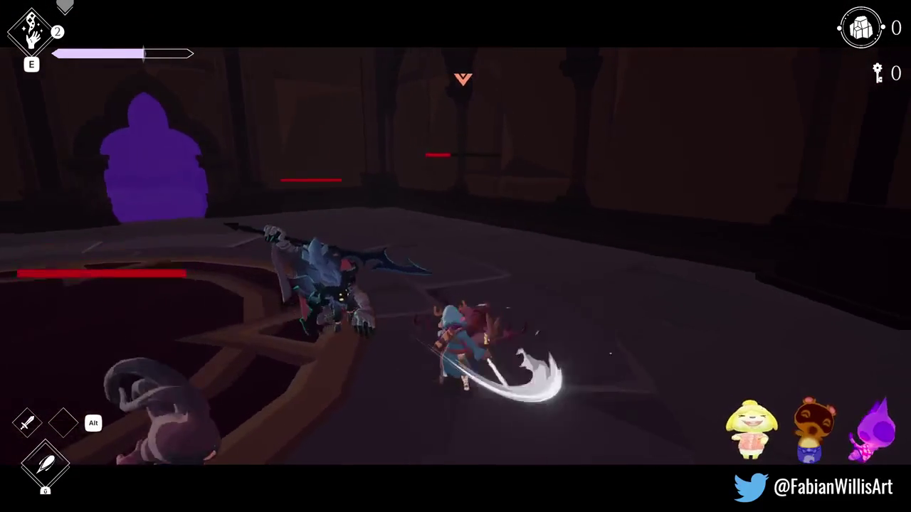
left_click(455, 257)
left_click(456, 256)
left_click(455, 256)
left_click(456, 257)
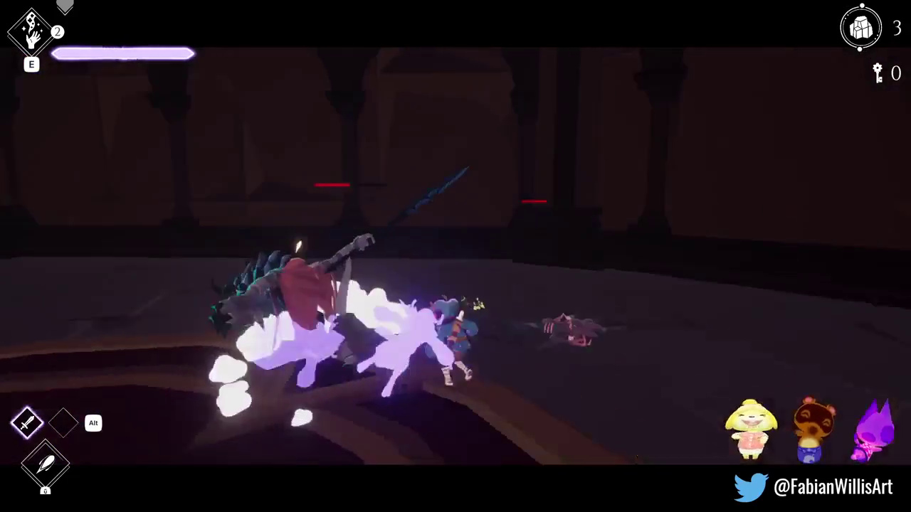
left_click(455, 257)
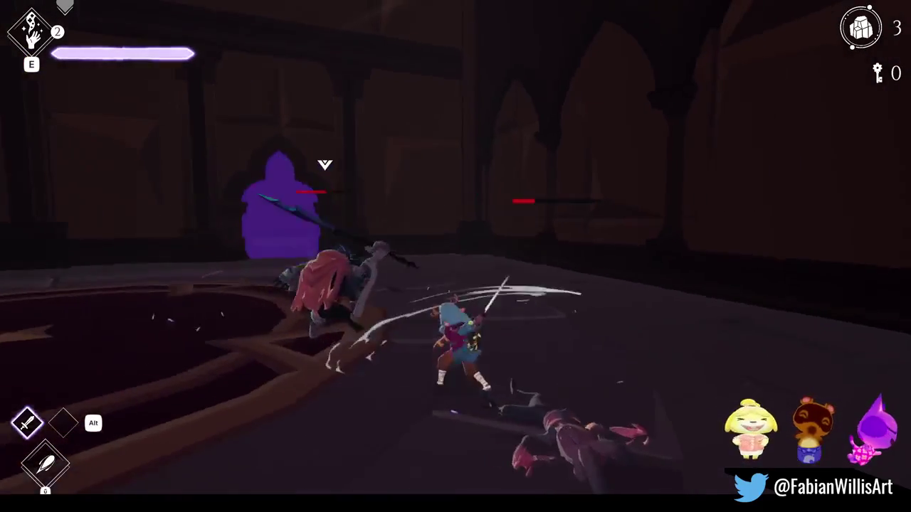
left_click(456, 256)
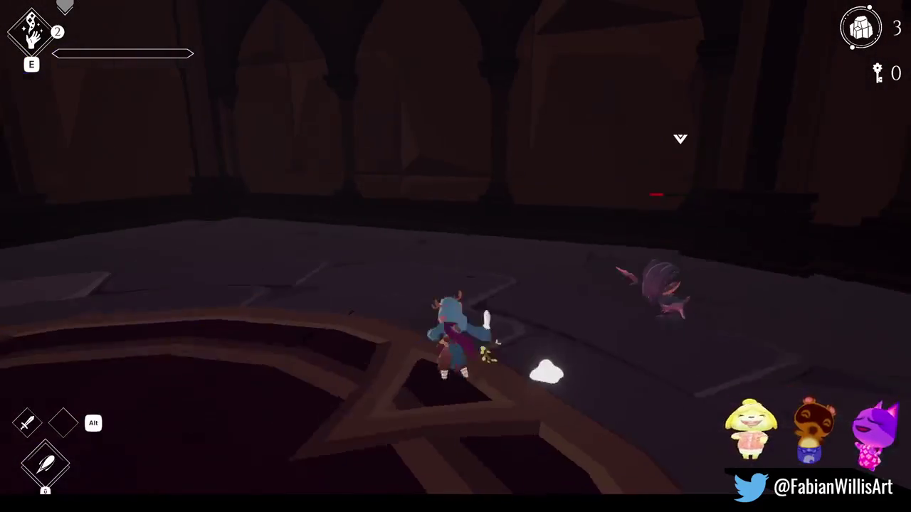
left_click(455, 257)
left_click(455, 256)
left_click(456, 256)
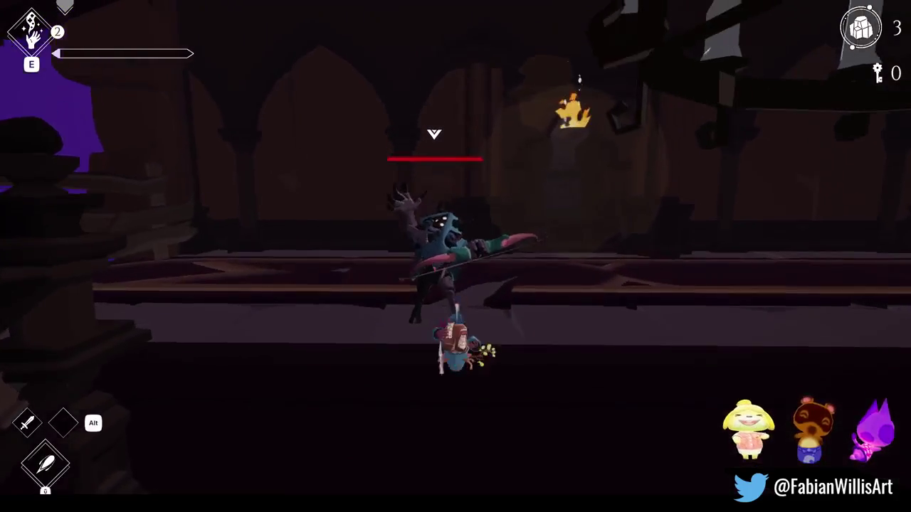
left_click(455, 256)
left_click(456, 257)
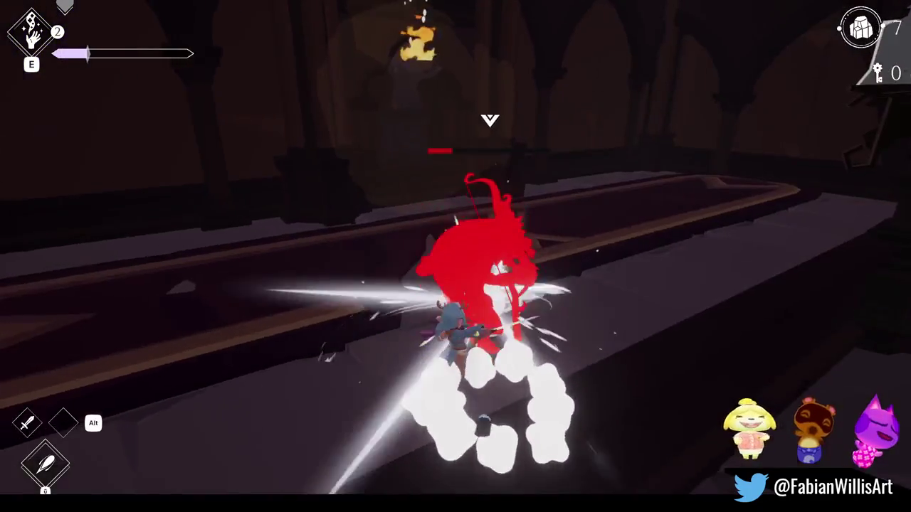
left_click(456, 256)
left_click(456, 256)
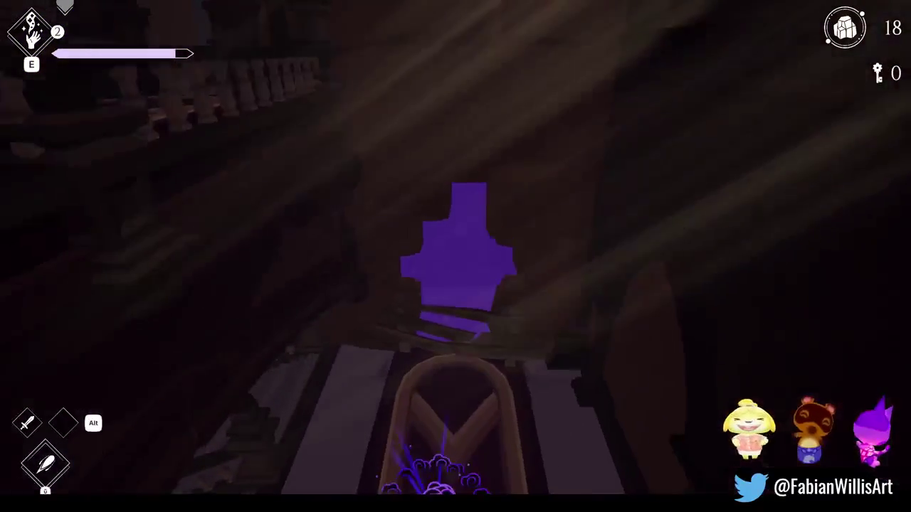
Run onto the walkway, break an object for shards and dash toward the golden gate
key("w")
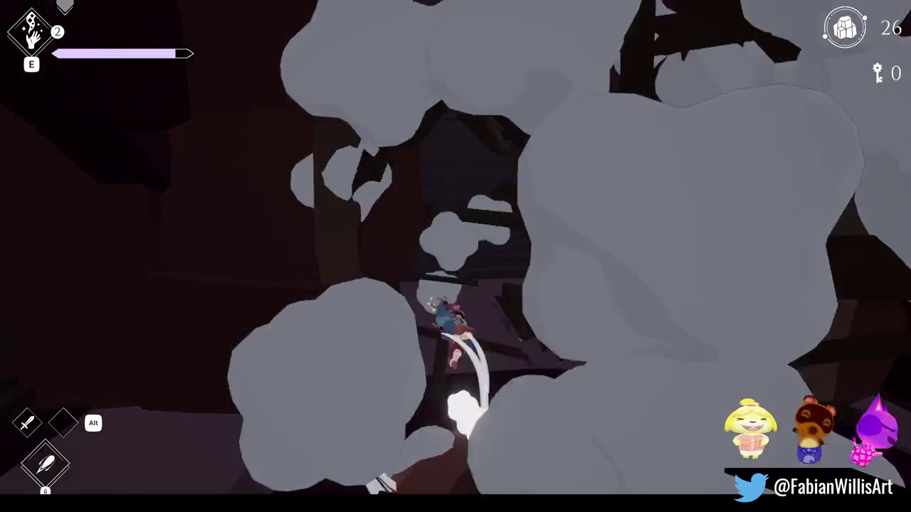
left_click(455, 256)
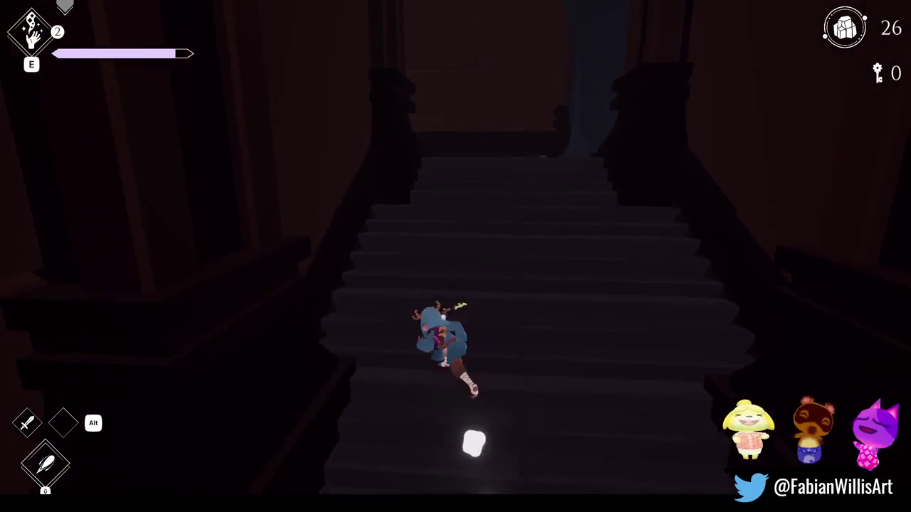
key("space")
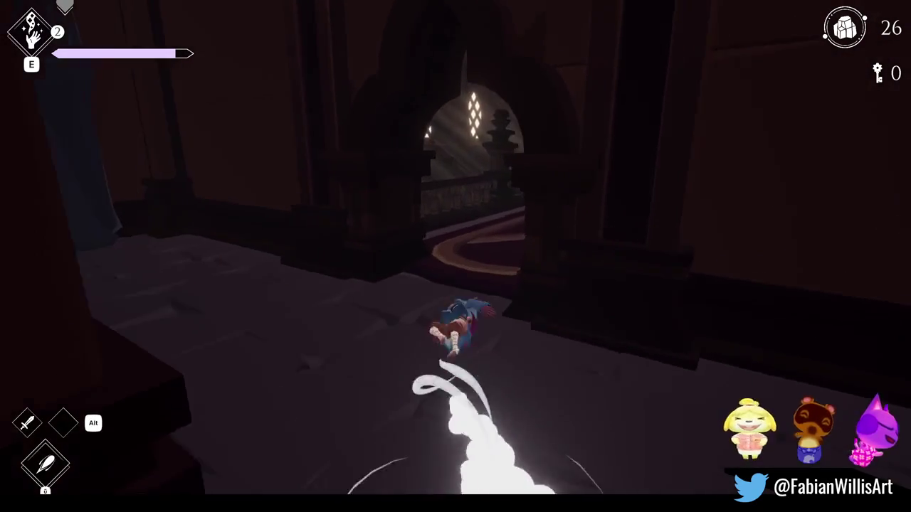
left_click(455, 256)
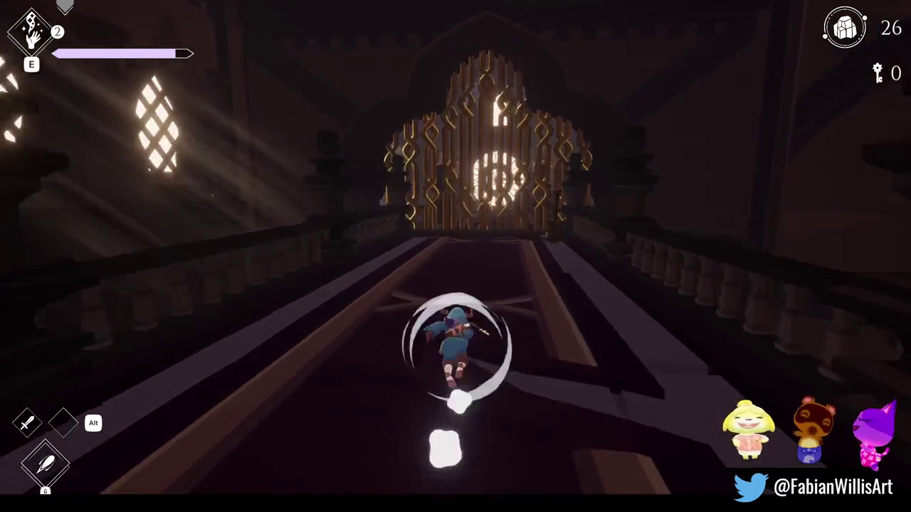
key("w")
key("d")
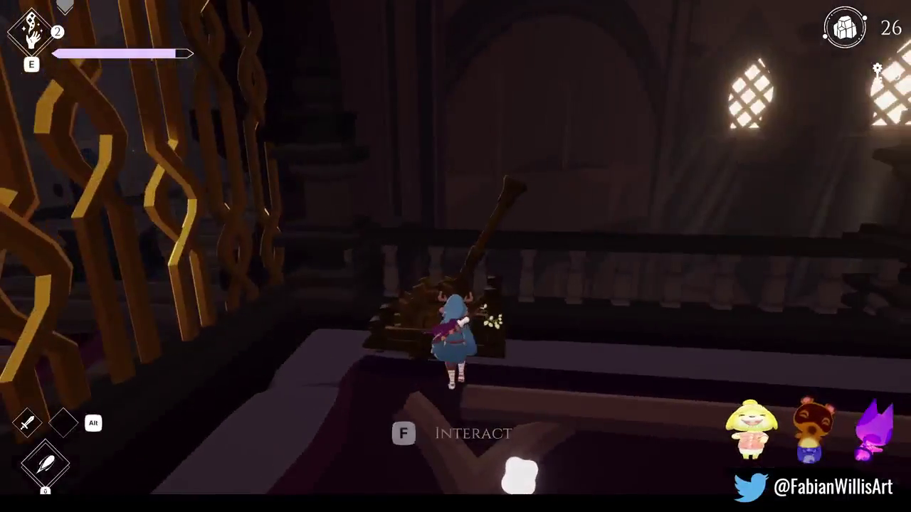
Run down the hall onto the platform in front of the glowing clock gate
key("w")
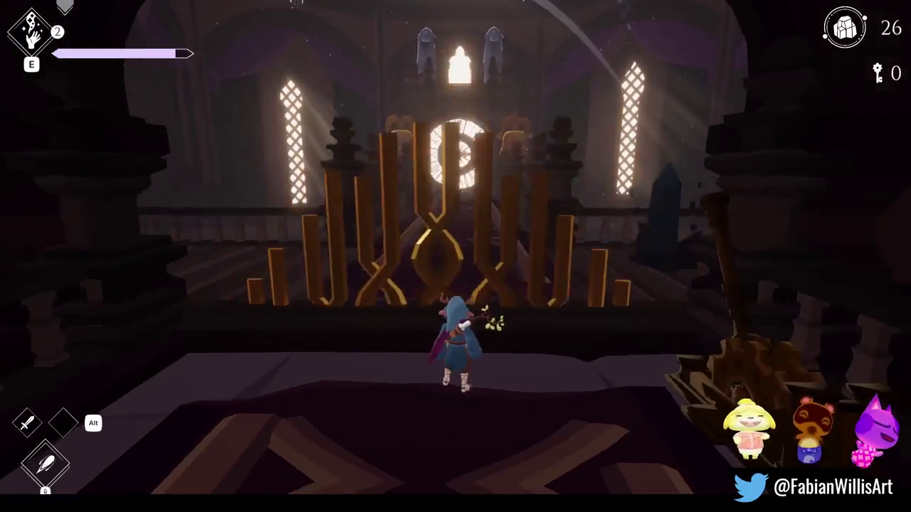
key("w")
key("w")
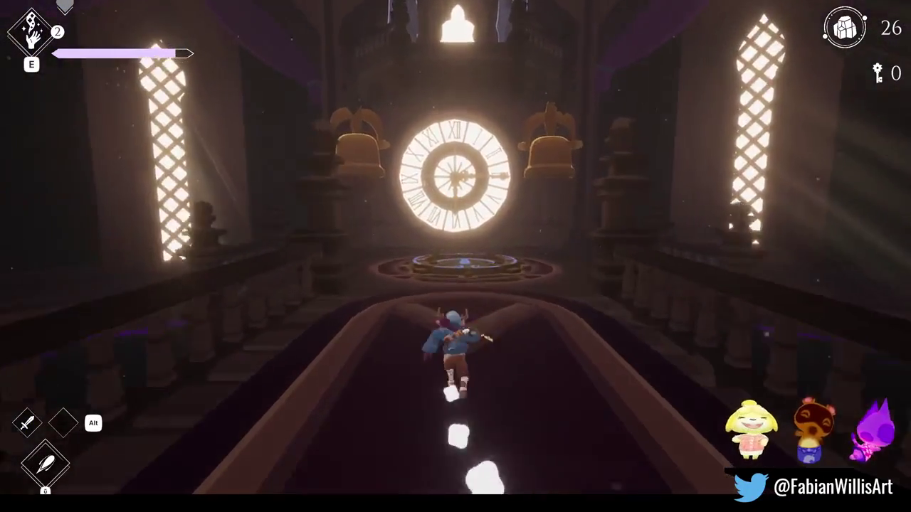
key("w")
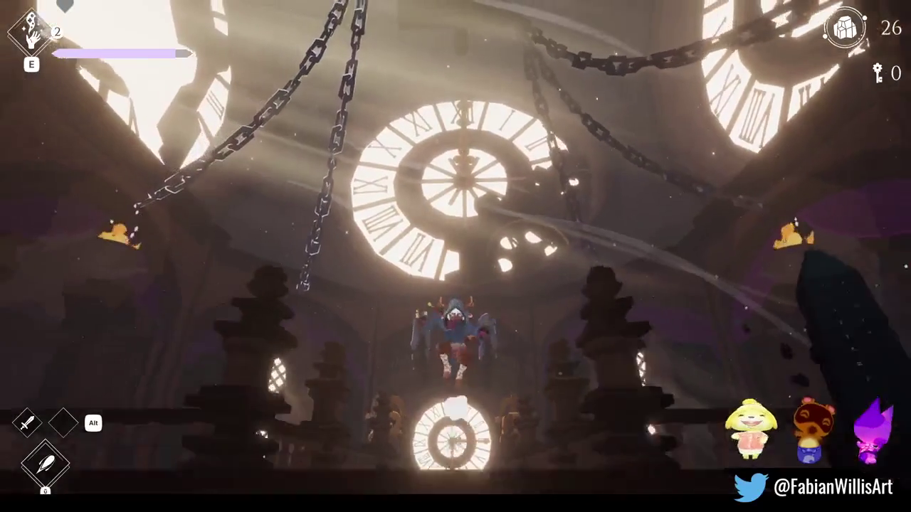
key("w")
key("w")
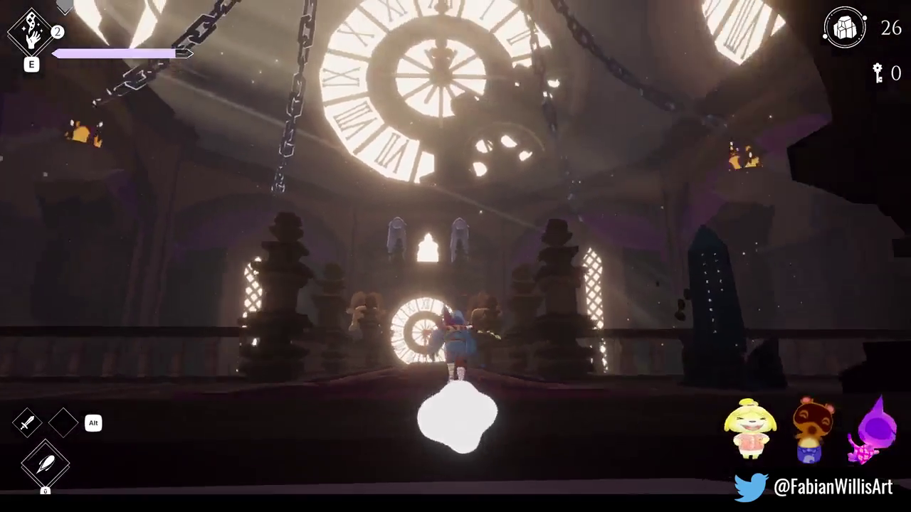
key("w")
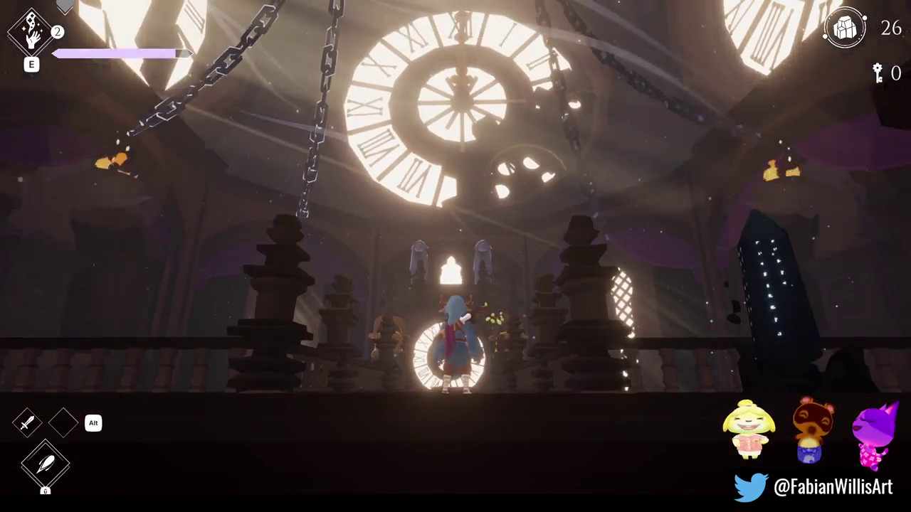
key("w")
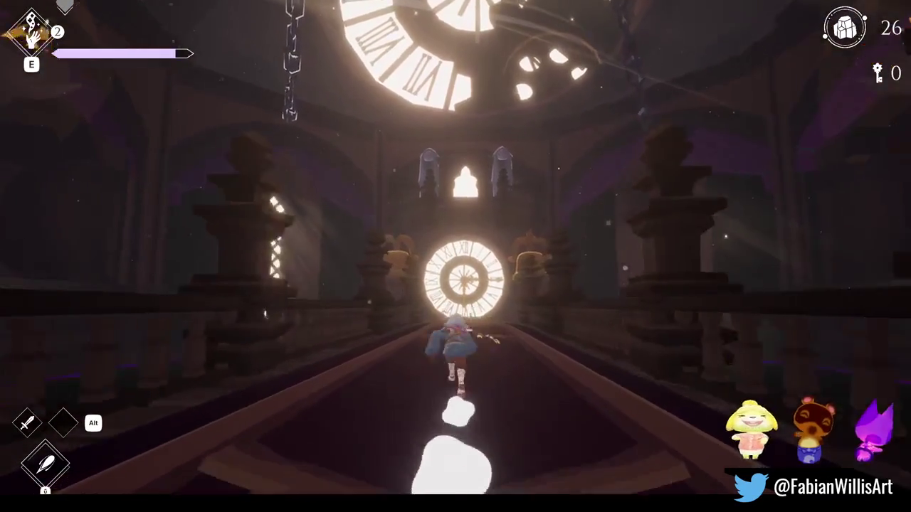
key("w")
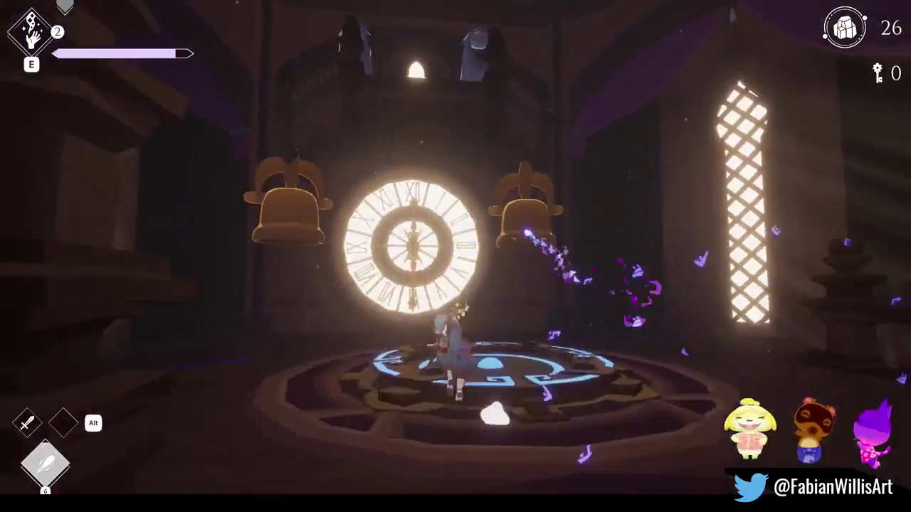
Step into the clock portal ring and activate it with F to teleport
key("s")
key("w")
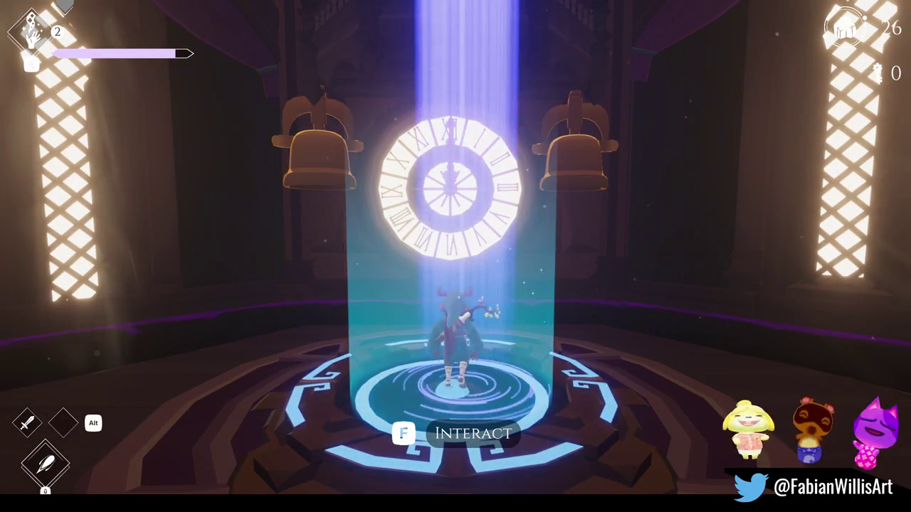
key("f")
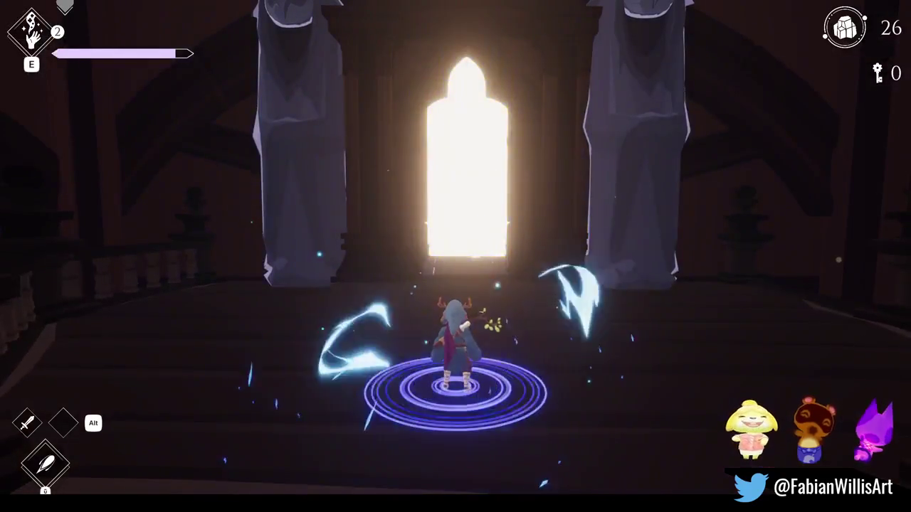
key("w")
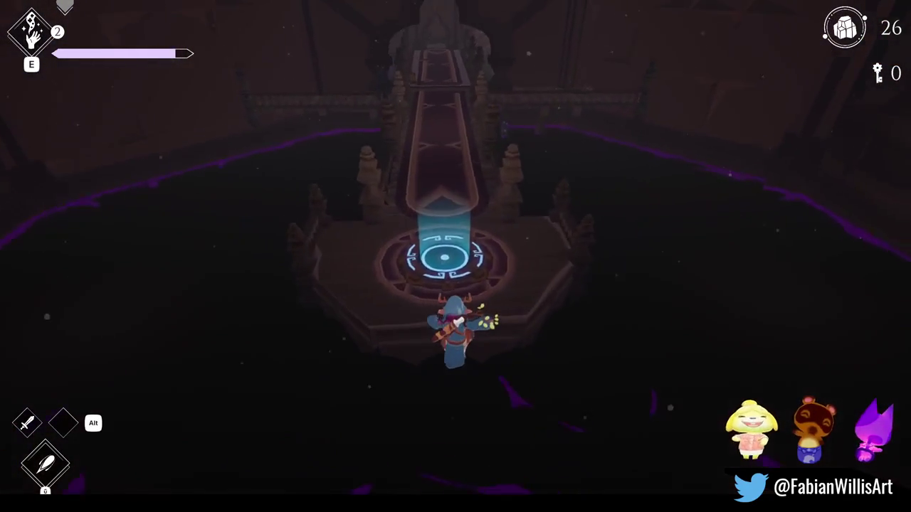
Run along the balcony and stairs into the clock room, then bring up the pause menu
key("w")
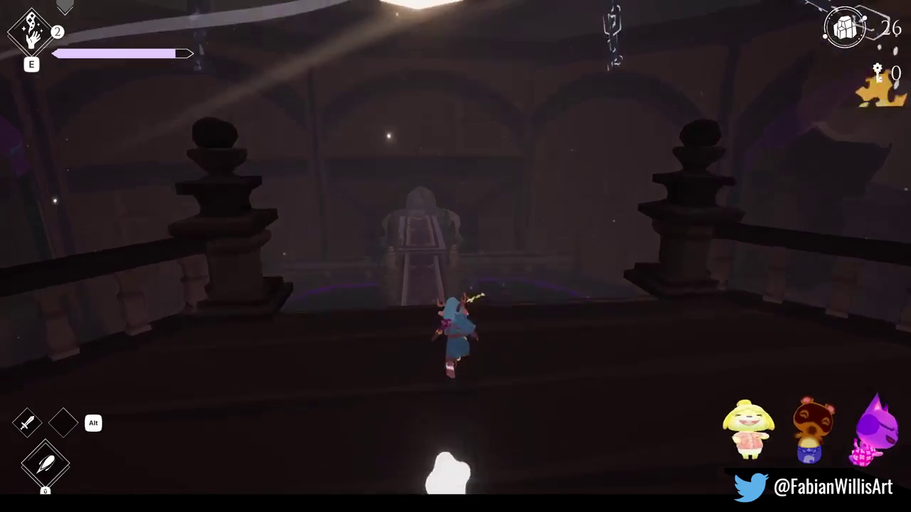
key("a")
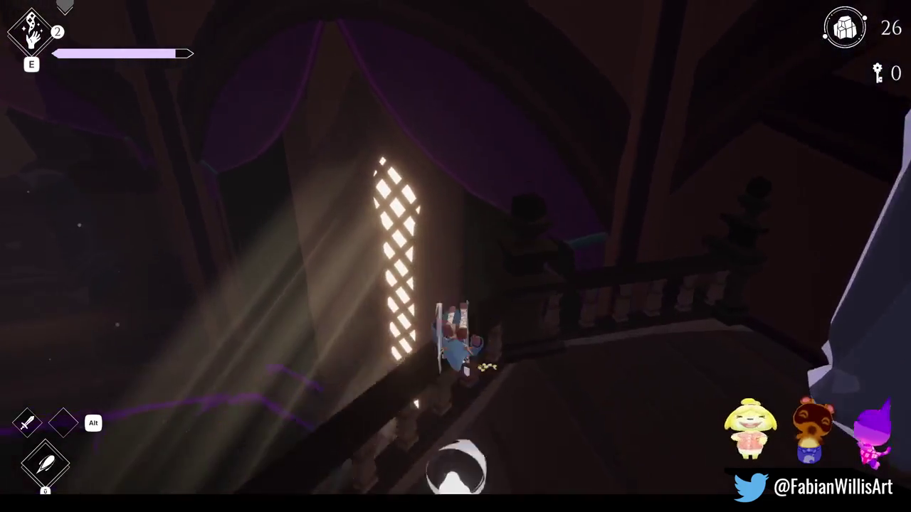
key("w")
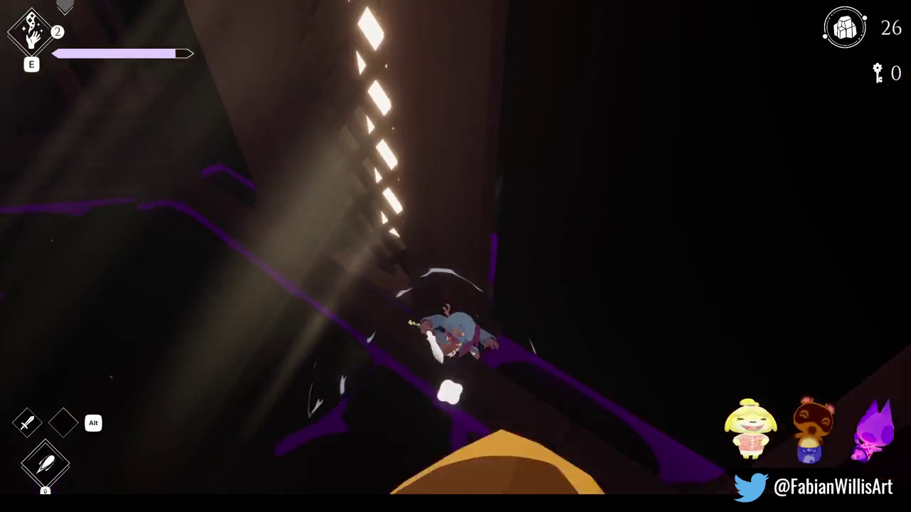
key("w")
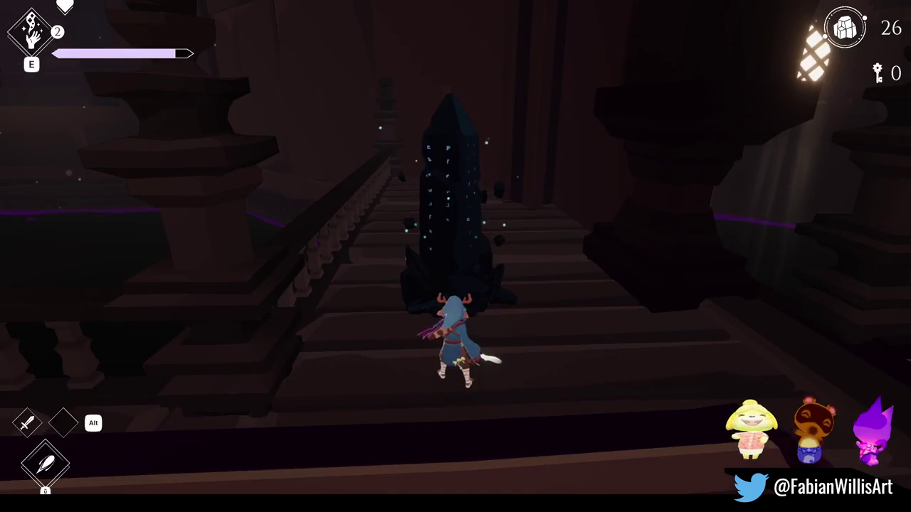
key("w")
key("w")
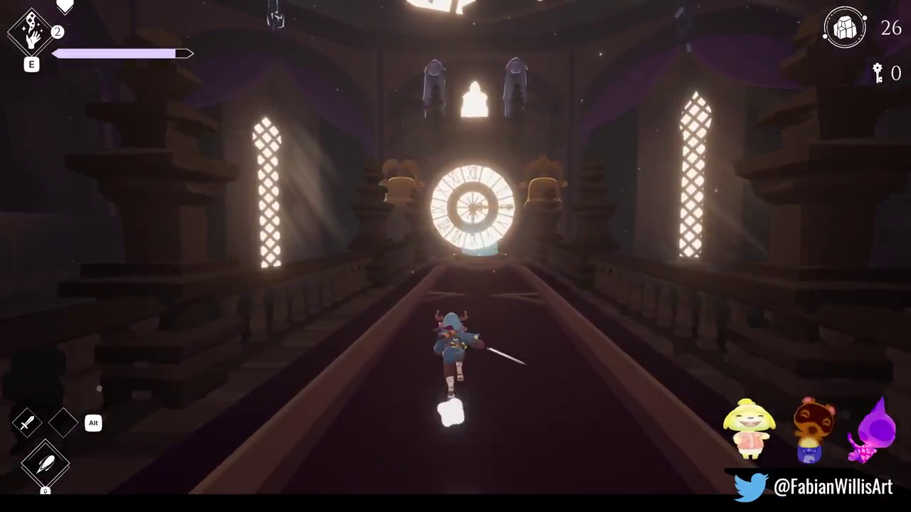
key("w")
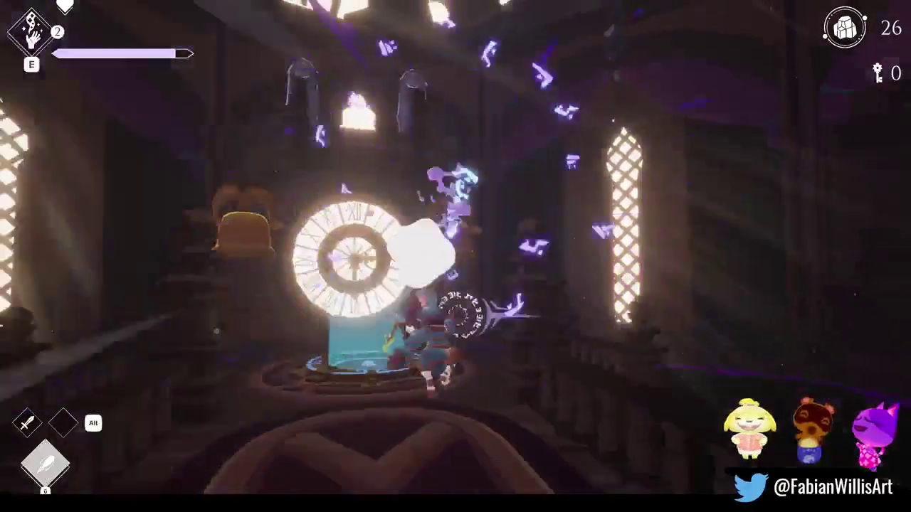
key("w")
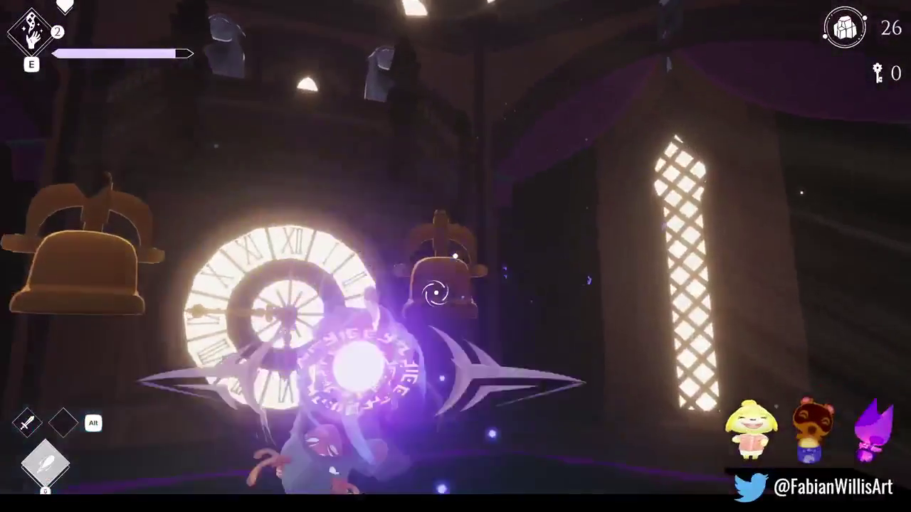
key("w")
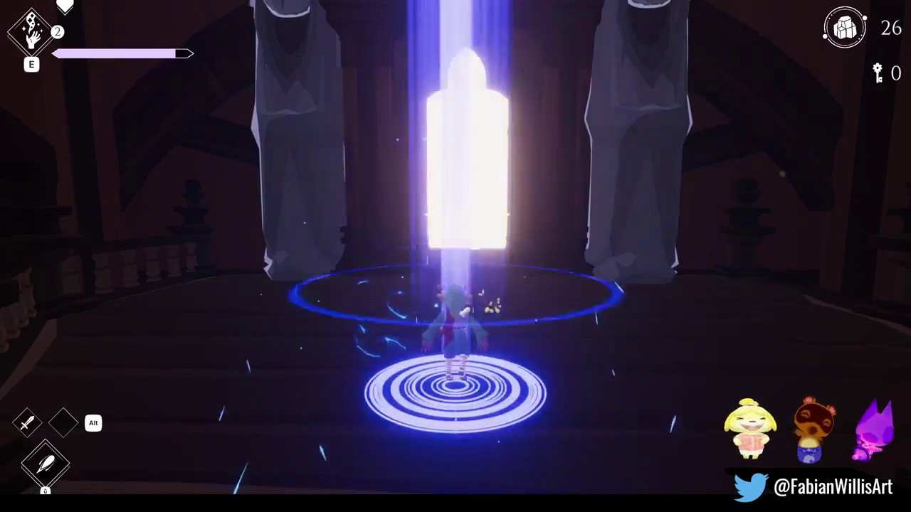
key("Escape")
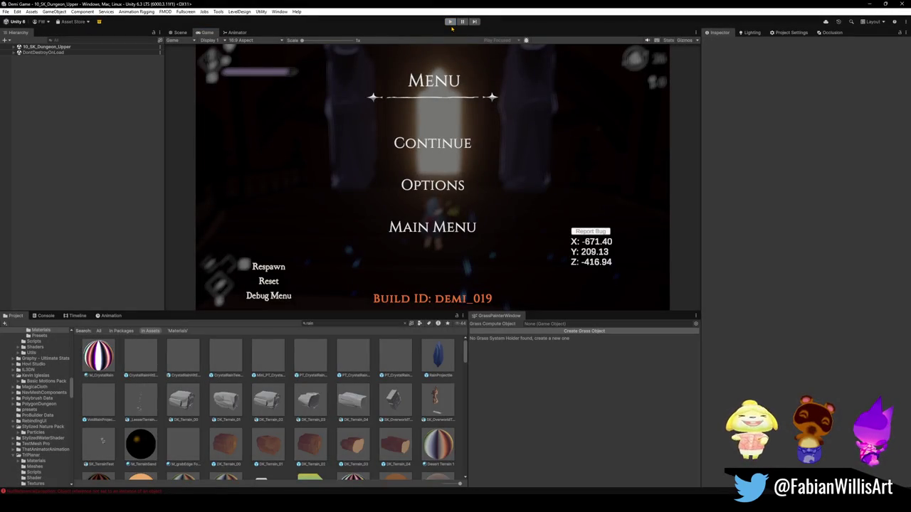
Stop the play test to return to editing the 10_SK_Dungeon_Upper scene
left_click(450, 22)
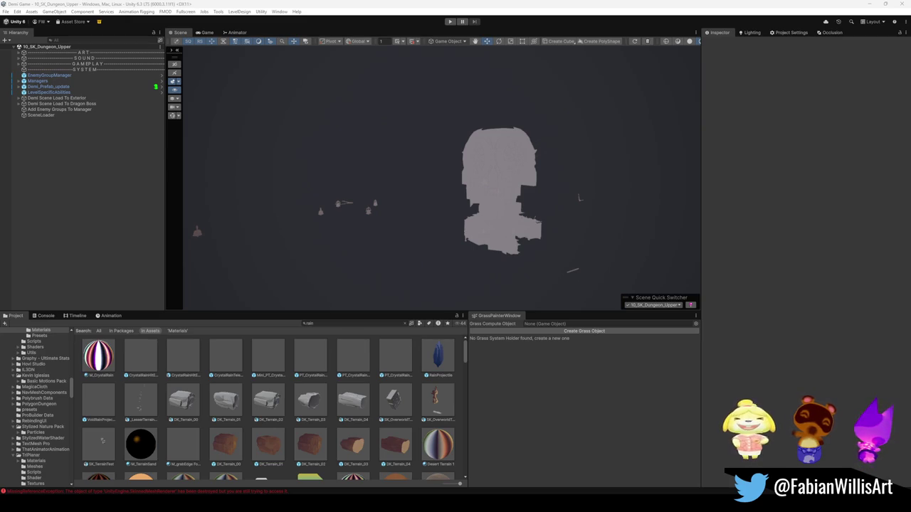
left_click(655, 304)
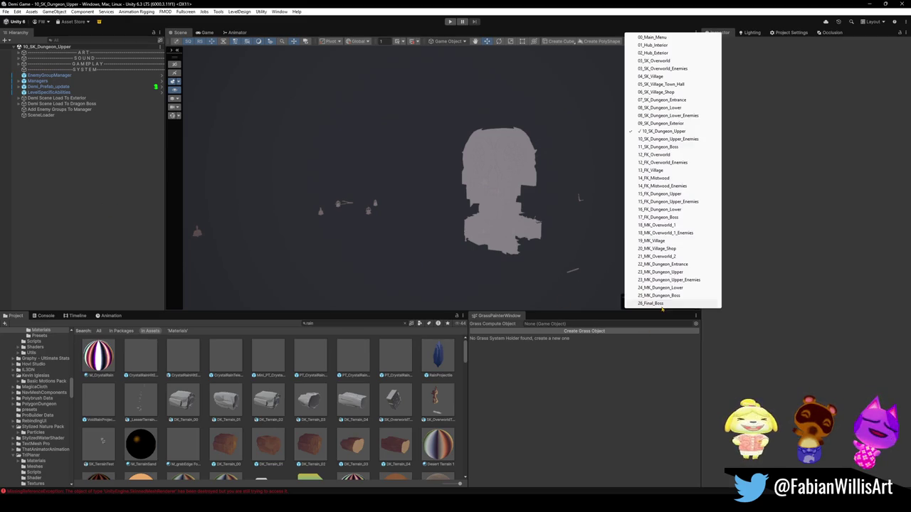
Load 02_Hub_Exterior, hide Demi_Prefab_update, turn the view to the sea and select WhirlpoolEffect
left_click(654, 52)
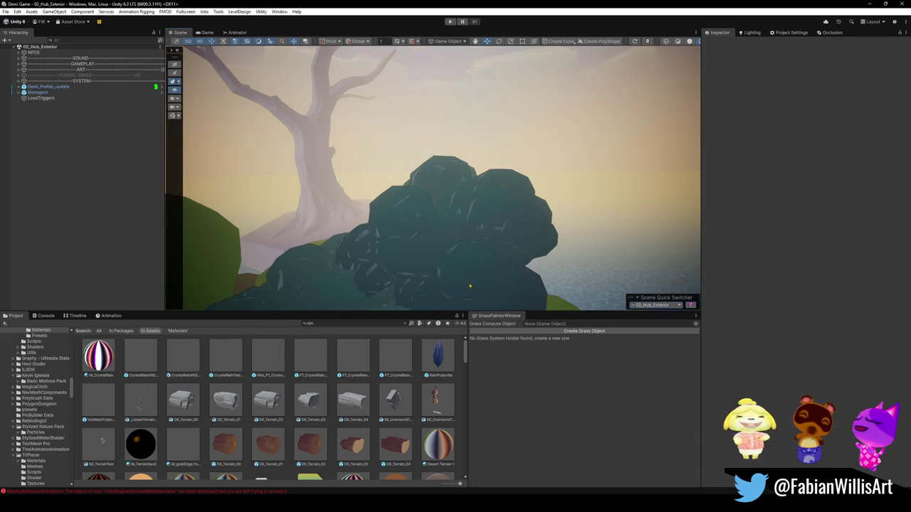
mouse_move(470, 286)
left_mouse_down()
mouse_move(228, 267)
mouse_move(257, 239)
mouse_move(232, 201)
mouse_move(314, 172)
mouse_move(288, 171)
left_mouse_up()
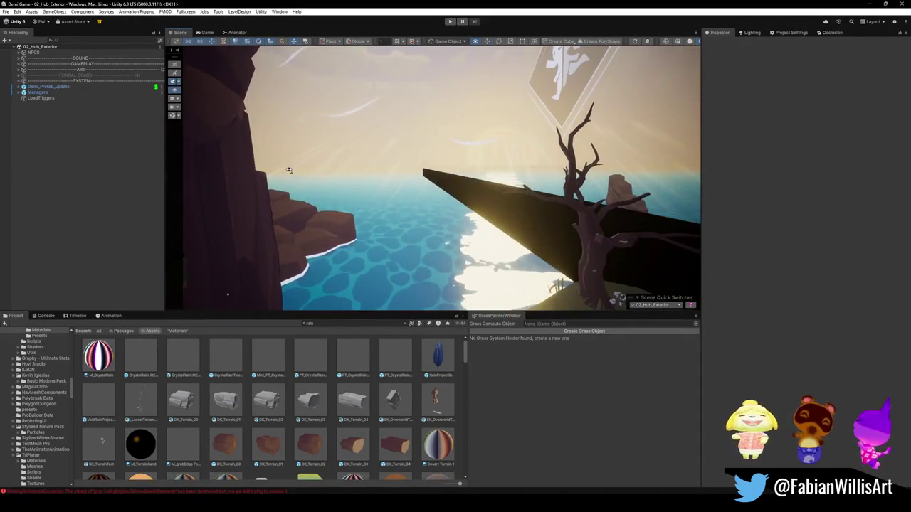
left_click(5, 86)
mouse_move(419, 164)
left_mouse_down()
mouse_move(437, 147)
mouse_move(437, 163)
mouse_move(539, 167)
mouse_move(462, 164)
left_mouse_up()
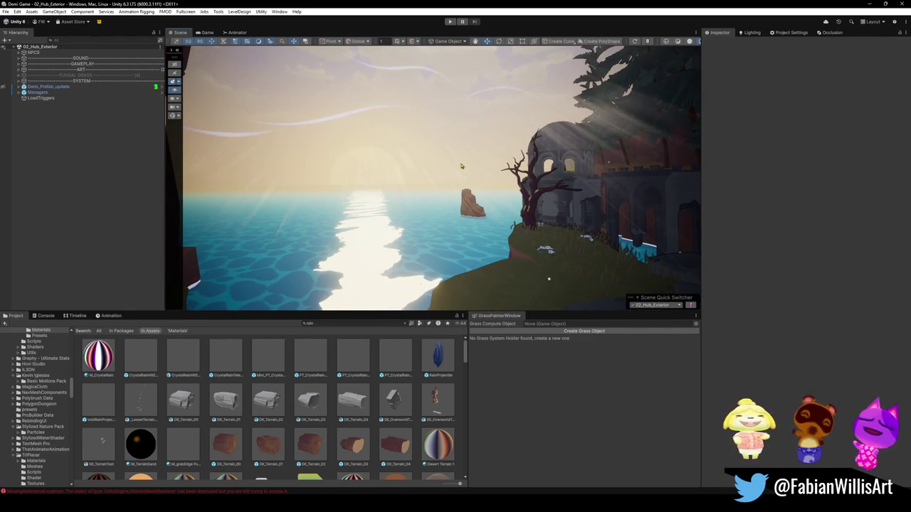
left_click(319, 245)
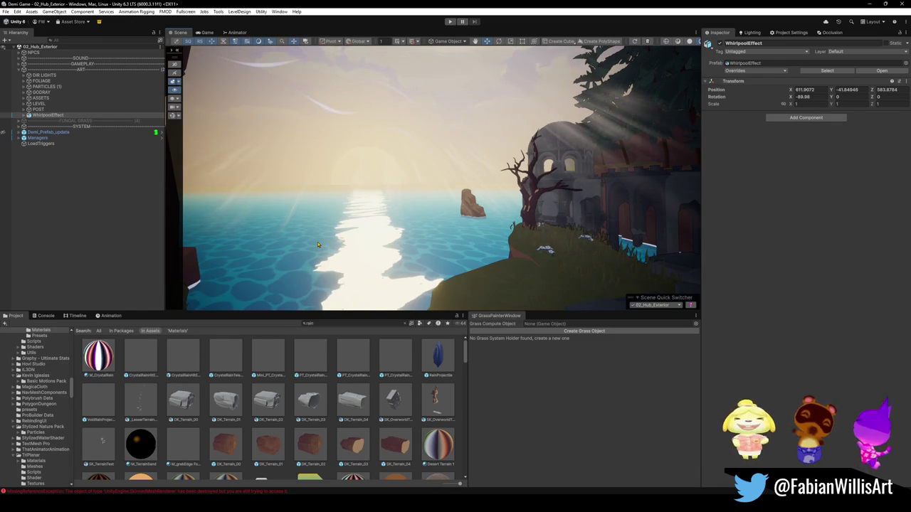
Locate WaterTop's water shader and rename its duplicate to WaterTransparent HUB
left_click(318, 245)
right_click(712, 204)
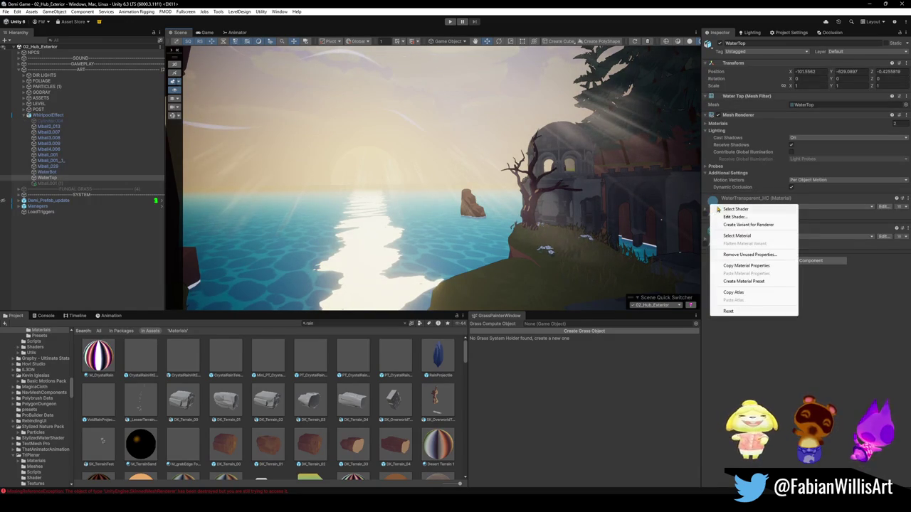
left_click(750, 237)
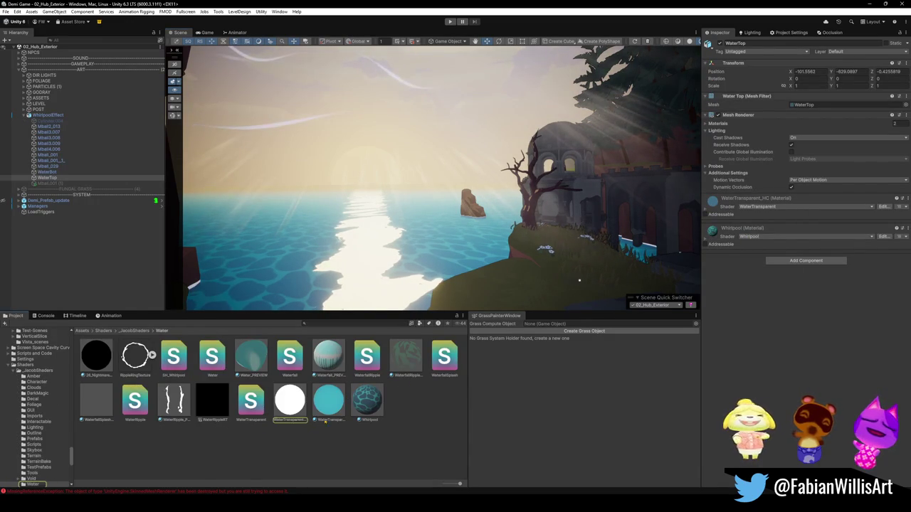
right_click(715, 203)
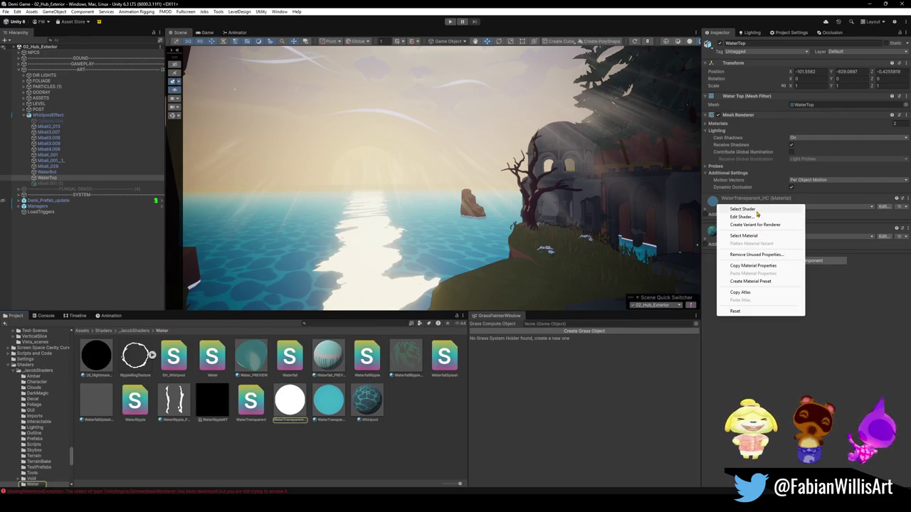
left_click(757, 209)
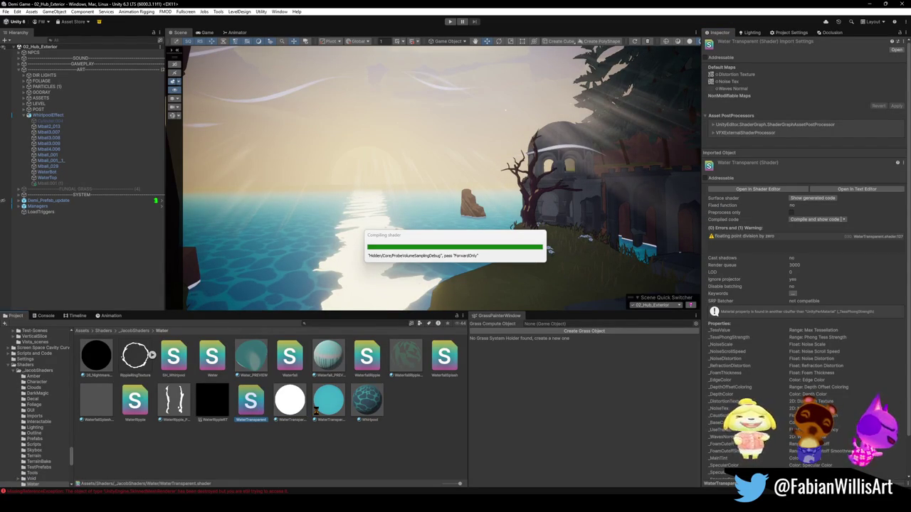
left_click(302, 424)
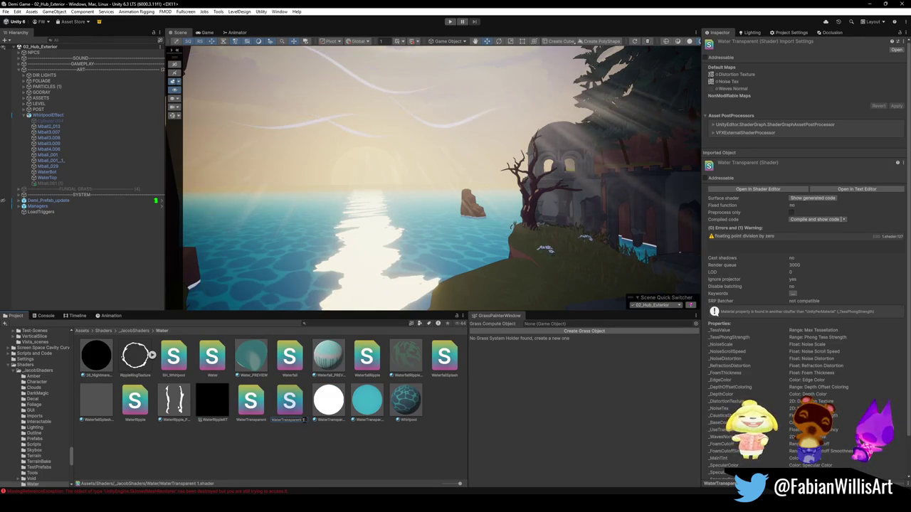
type("_HUB")
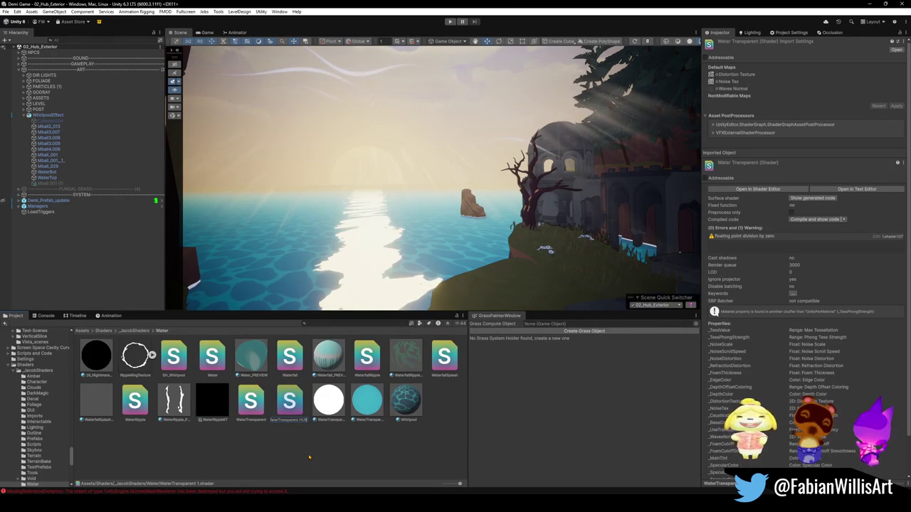
key("Return")
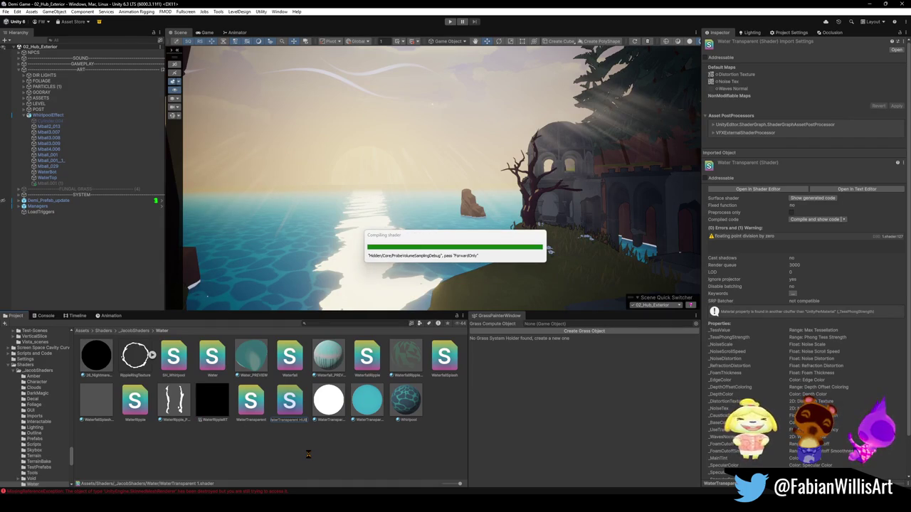
Reselect WaterTop, check the shader list, and open WaterTransparent HUB in Amplify
left_click(320, 419)
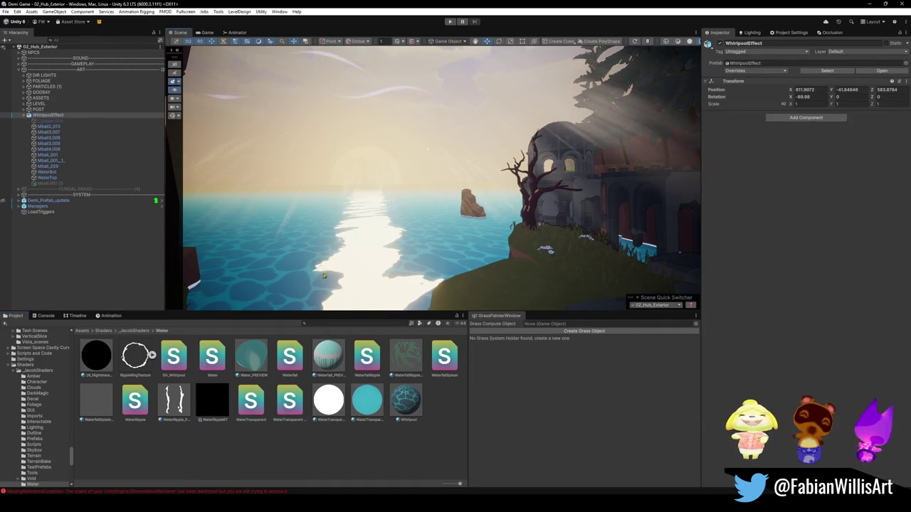
left_click(399, 261)
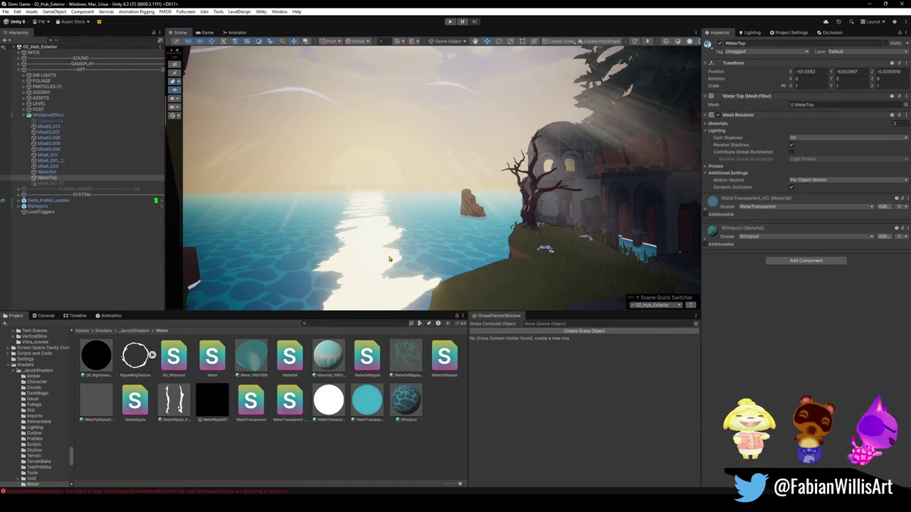
left_click(760, 207)
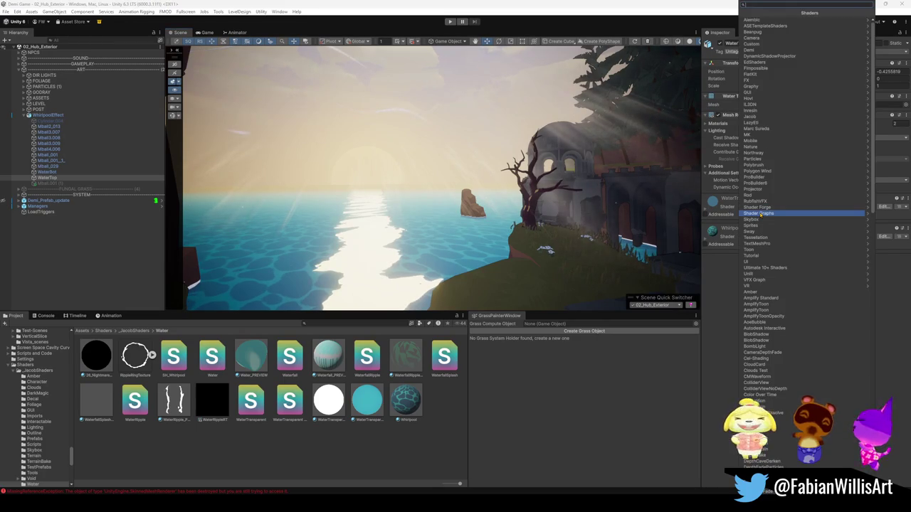
type("water")
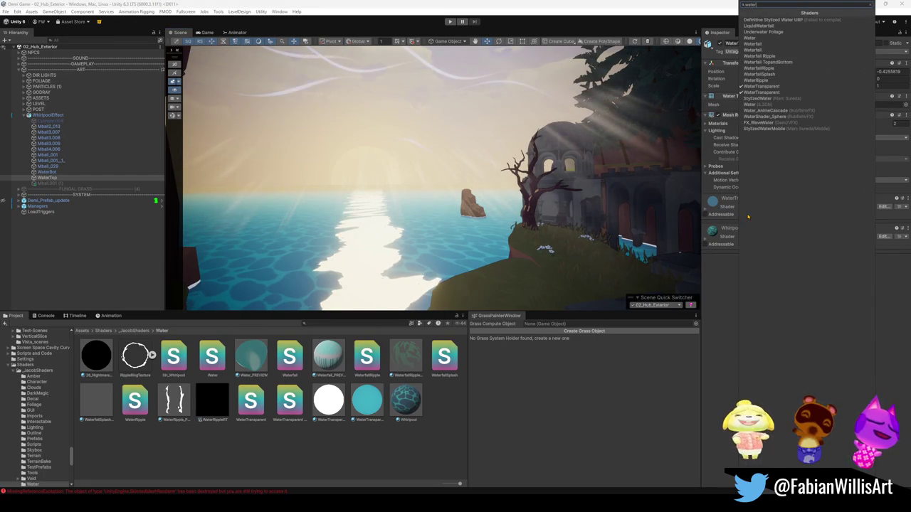
type("t")
key("BackSpace")
key("BackSpace")
key("BackSpace")
key("Escape")
left_click(289, 402)
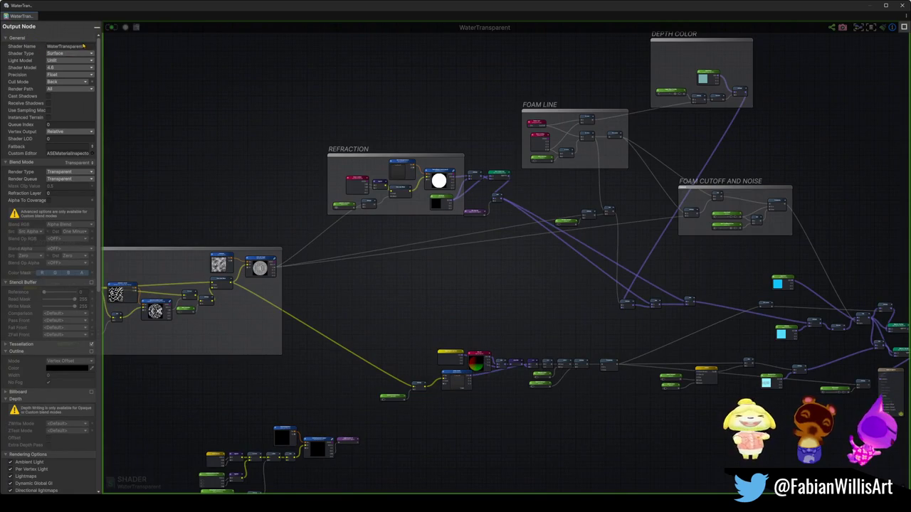
Set the shader's internal name to WaterTransparentNormal and save it
left_click(83, 46)
type("Hu")
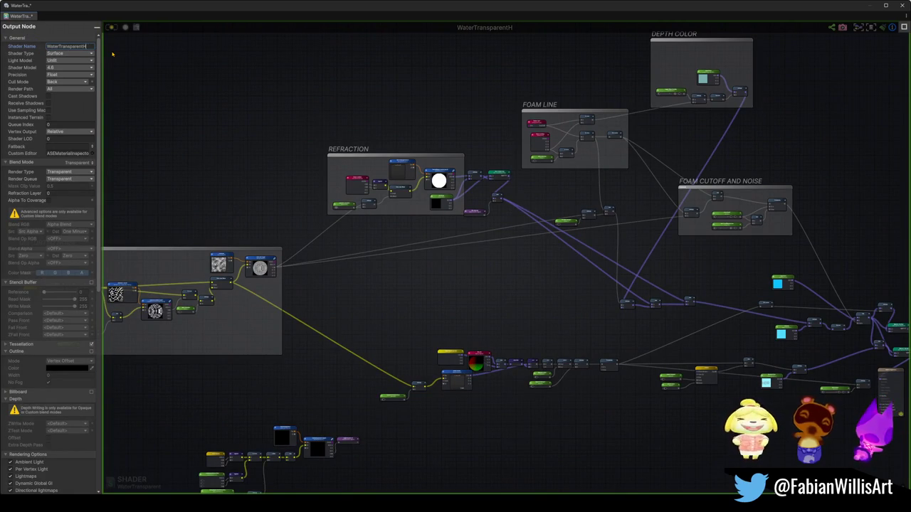
type("rmal")
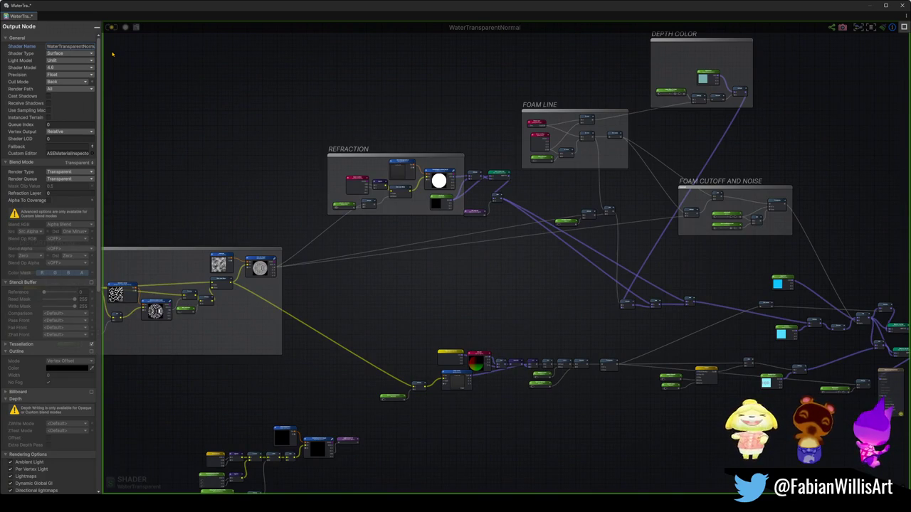
key("ctrl+s")
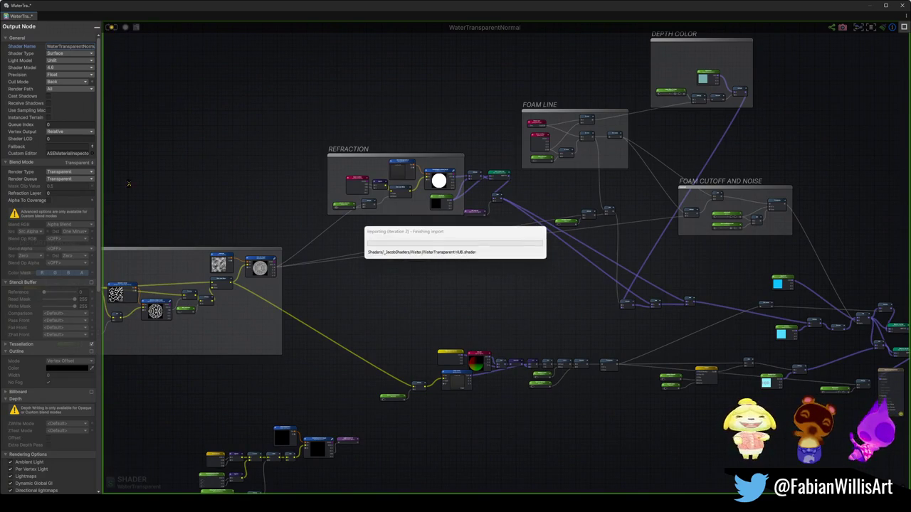
Switch the Light Model to Standard, save the shader and close Amplify
left_click(77, 62)
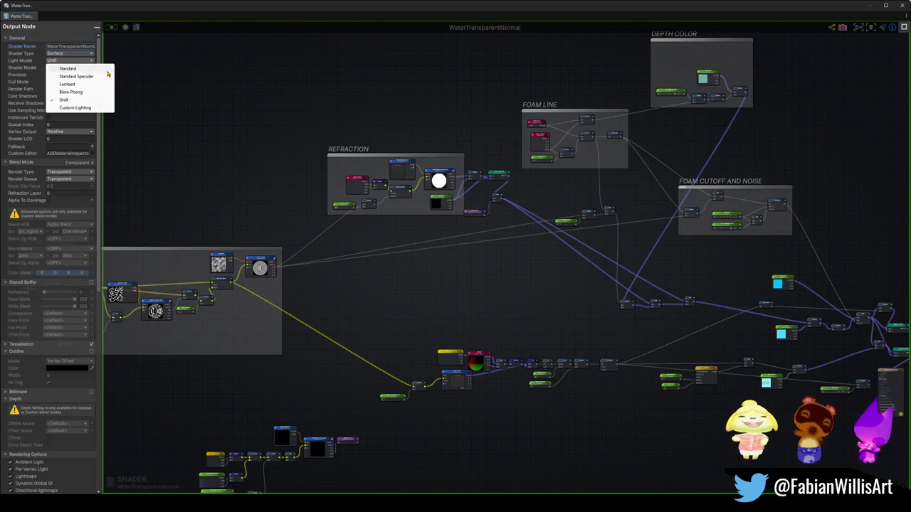
left_click(105, 69)
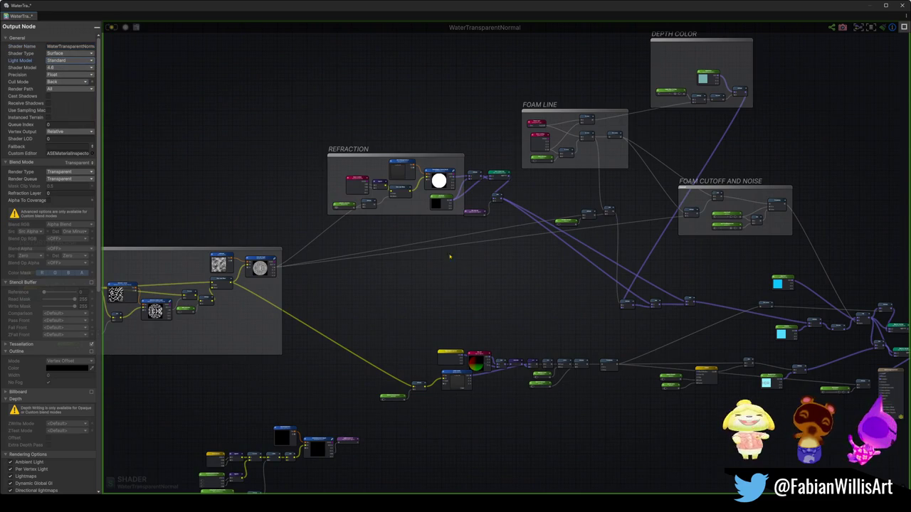
scroll(325, 244, "up", 5)
scroll(667, 366, "up", 3)
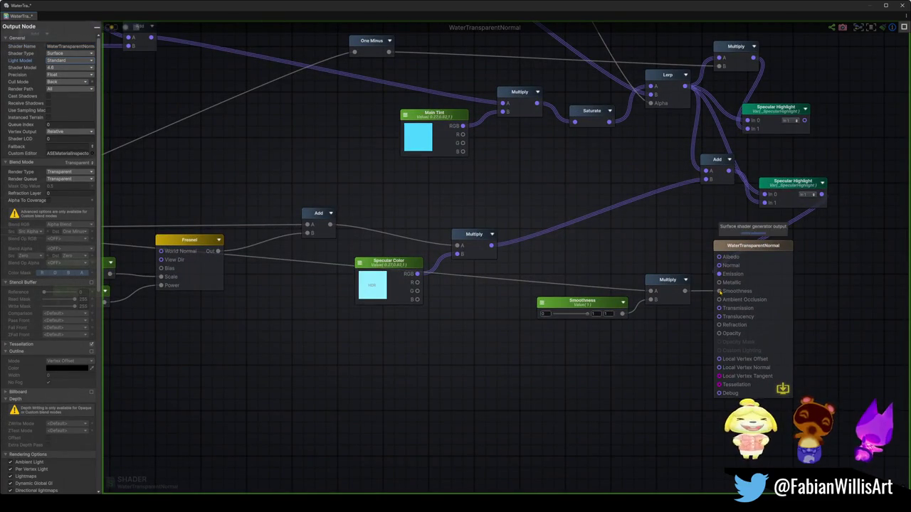
left_click(112, 27)
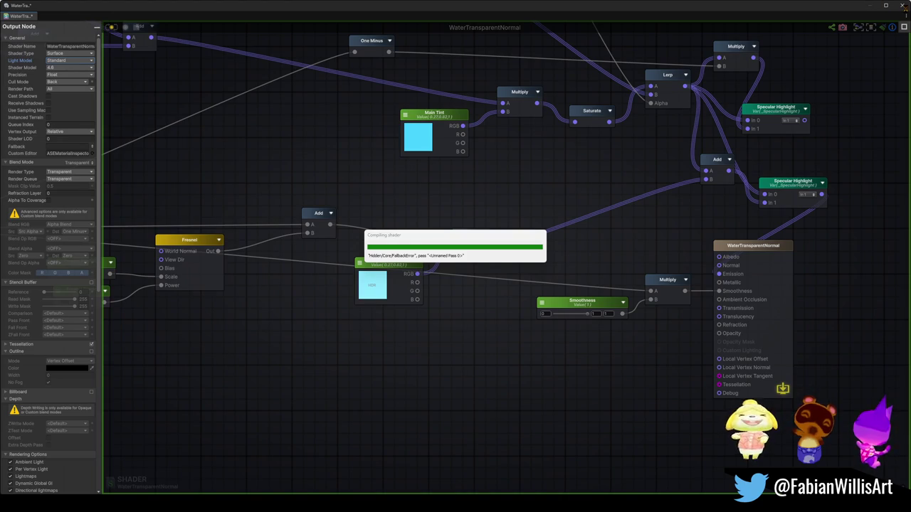
left_click(902, 5)
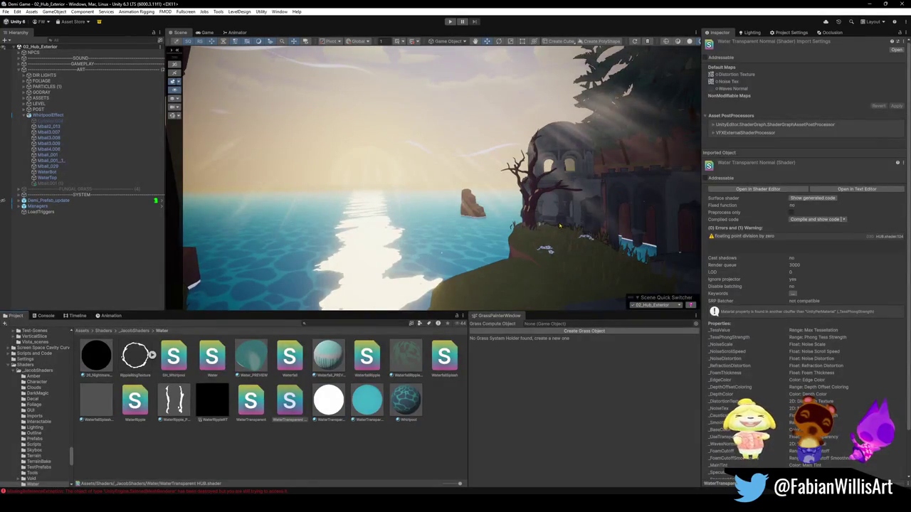
Select WaterTop and assign WaterTransparentNormal to its WaterTransparent_HC material via a 'watertran' search
left_click(375, 281)
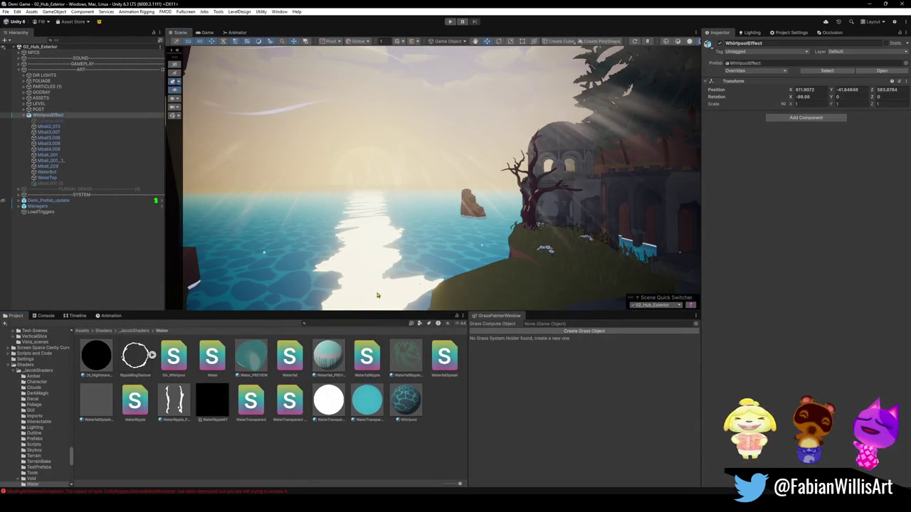
left_click(376, 281)
left_click(761, 207)
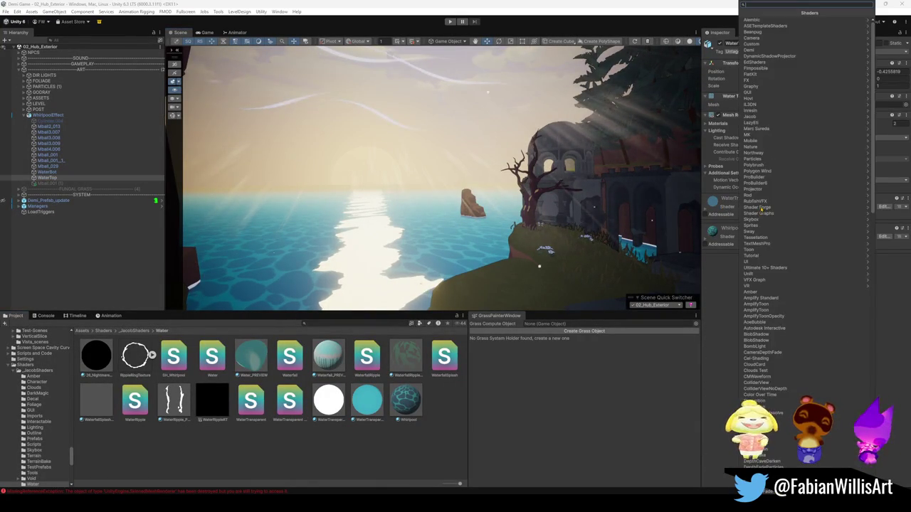
type("watertran")
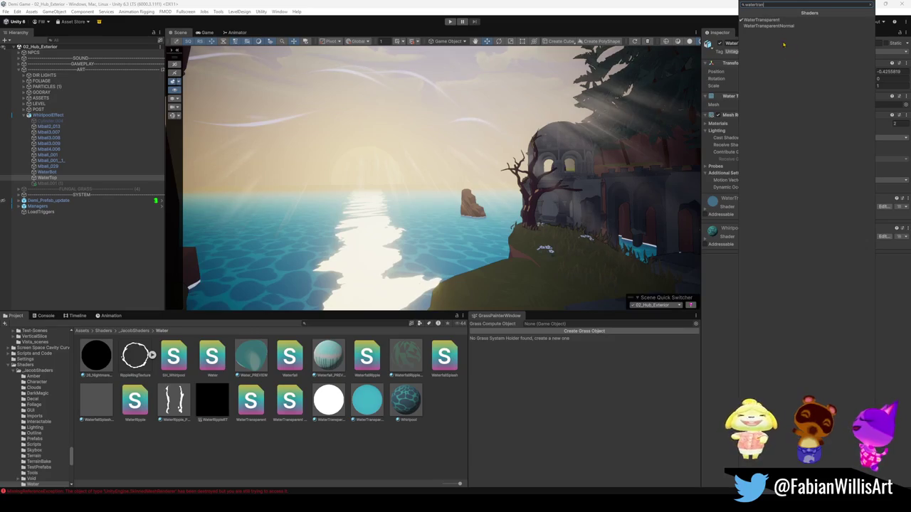
left_click(768, 26)
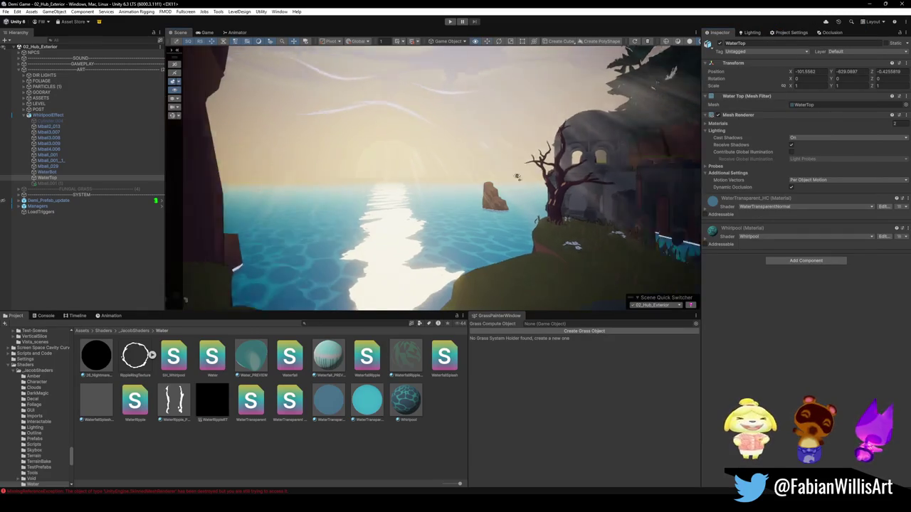
left_click(704, 209)
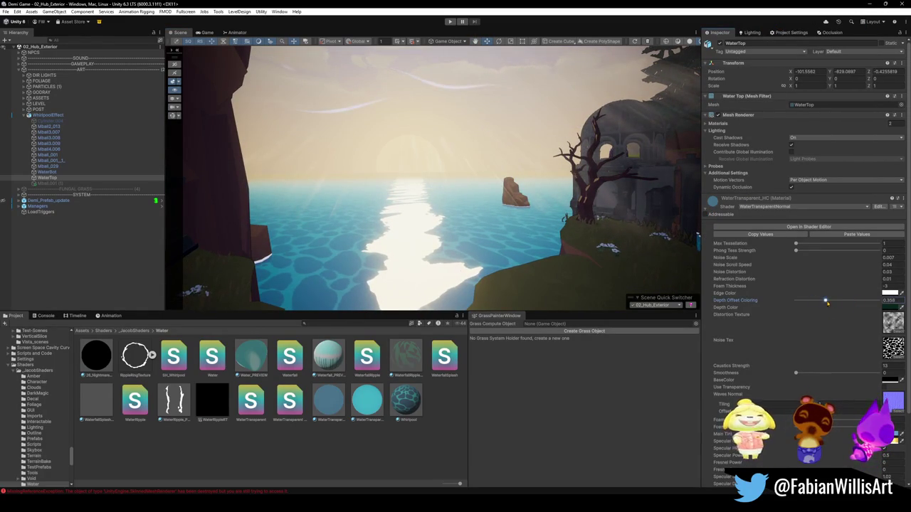
Try darker Depth Color and more transparent Specular Color values, discarding the first attempts
left_click(889, 307)
left_click_drag(879, 322, 876, 325)
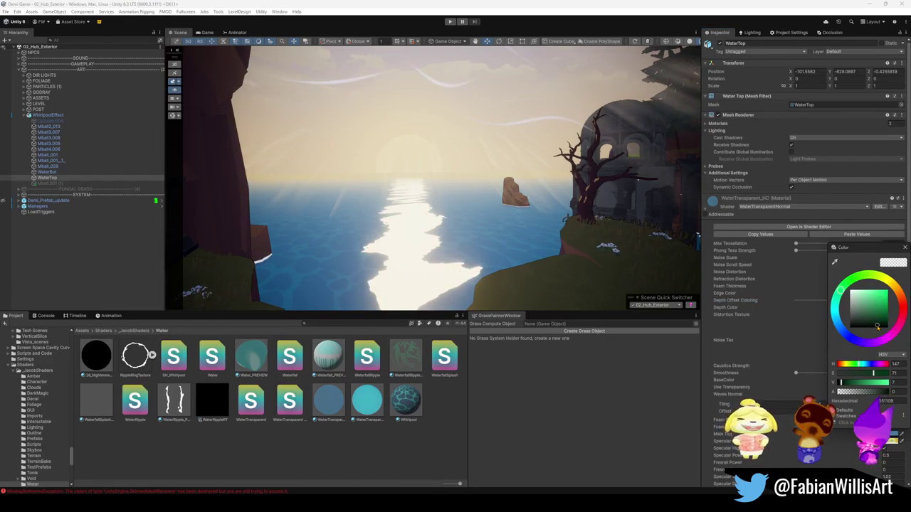
key("Escape")
scroll(840, 355, "down", 3)
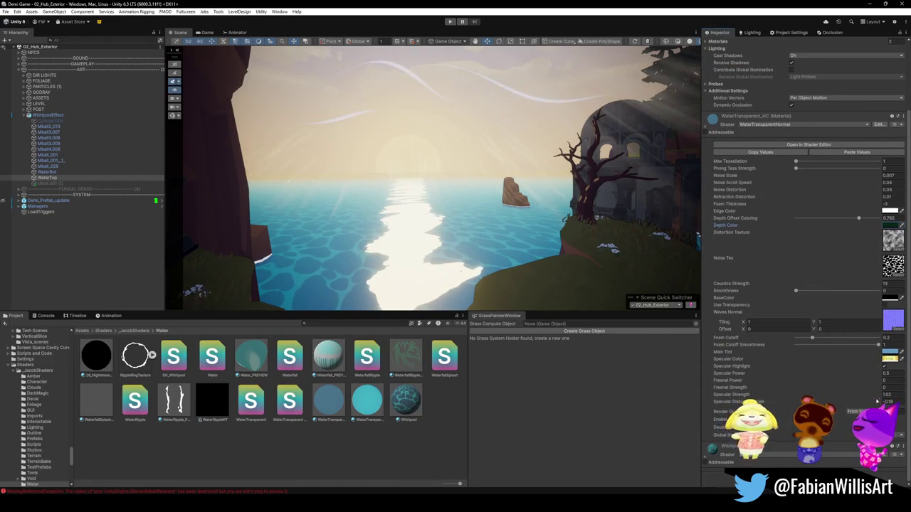
left_click(888, 401)
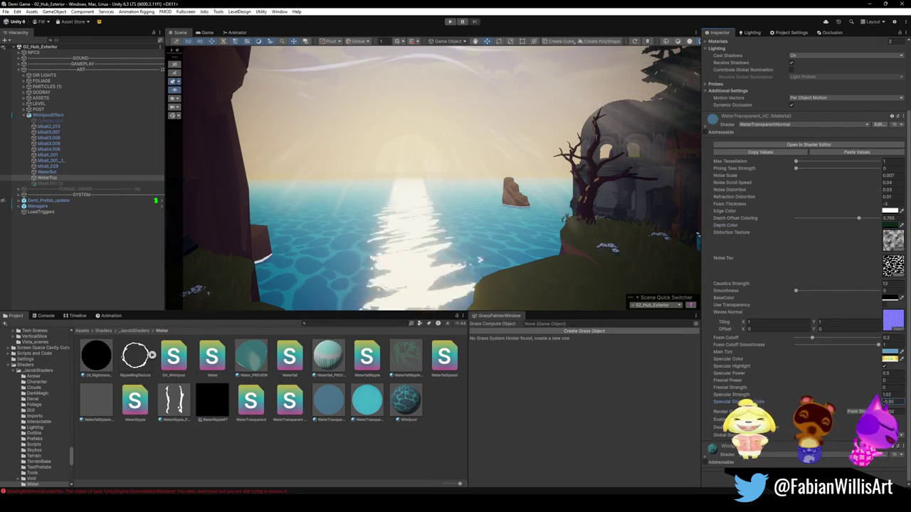
left_click(889, 359)
left_click_drag(882, 392, 865, 392)
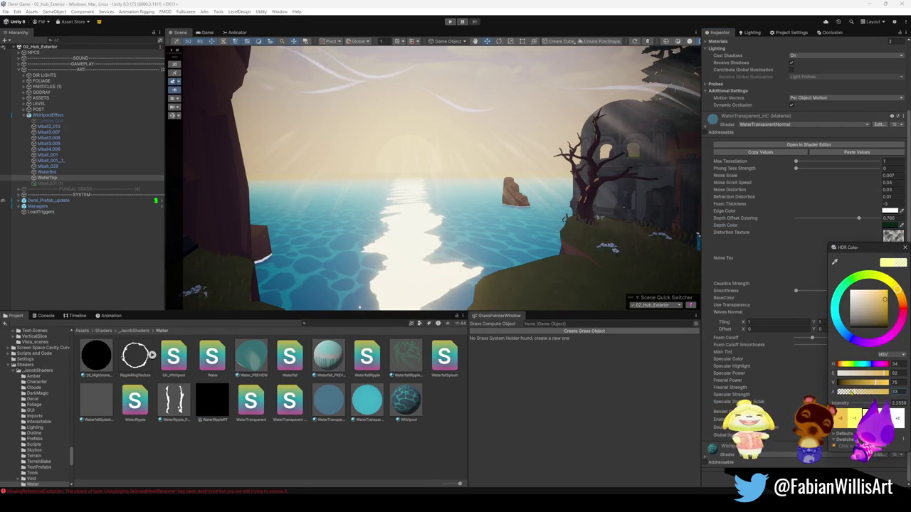
key("Escape")
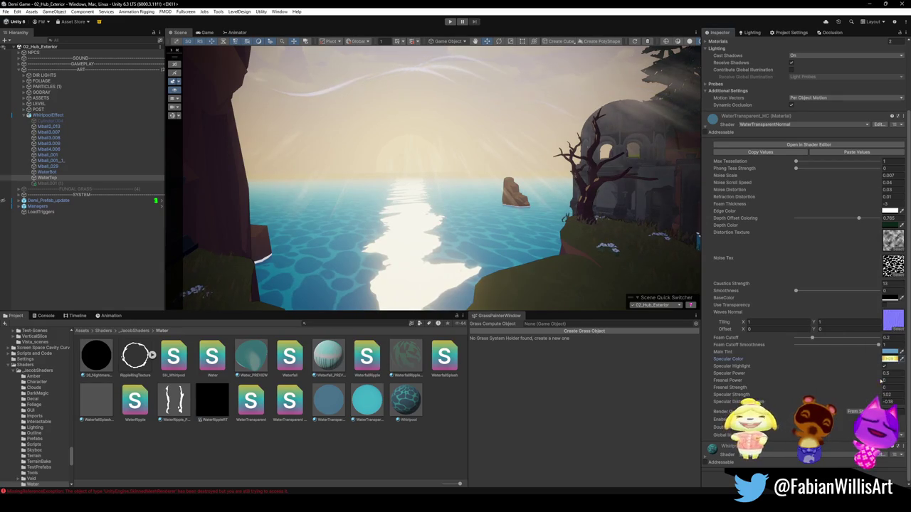
left_click(889, 358)
left_click_drag(876, 360, 842, 360)
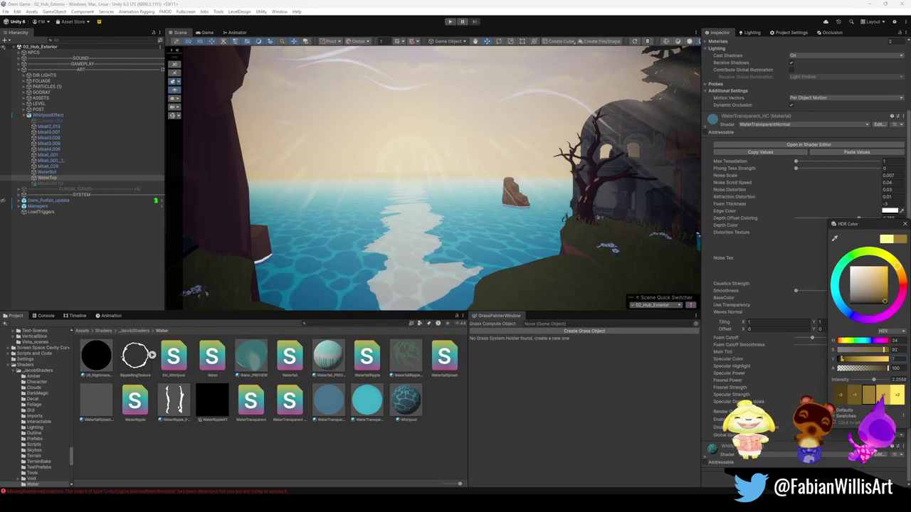
key("Escape")
Darken the Depth Color and dim the Specular Color almost to black, orbiting to compare
left_click(875, 364)
left_click_drag(875, 360, 858, 360)
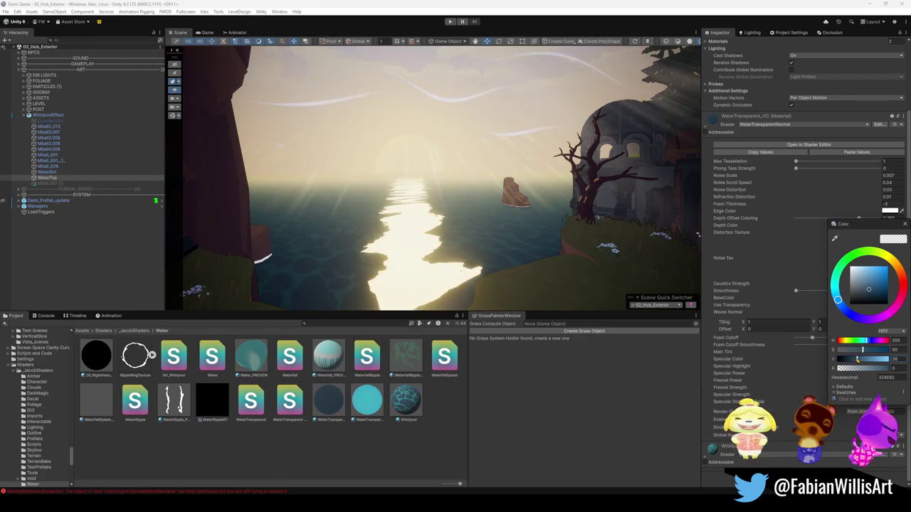
left_click_drag(512, 263, 489, 259)
left_click(889, 360)
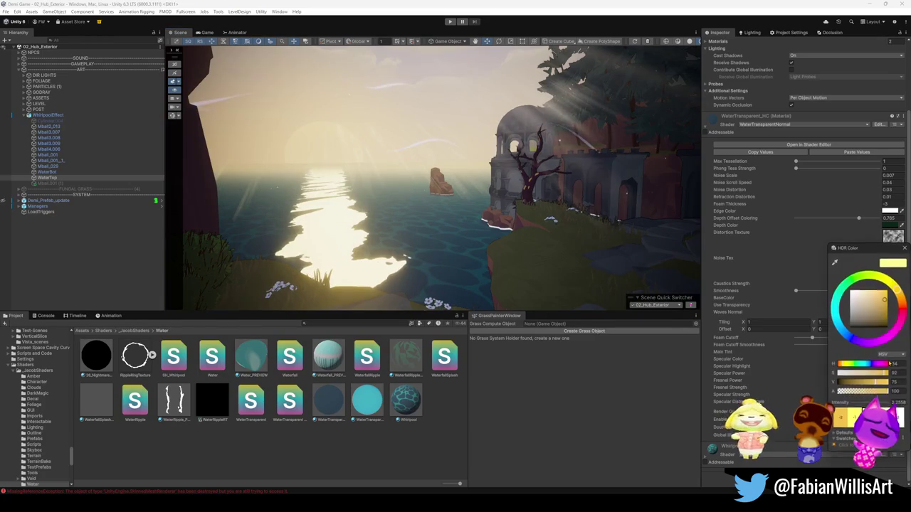
left_click_drag(875, 382, 839, 383)
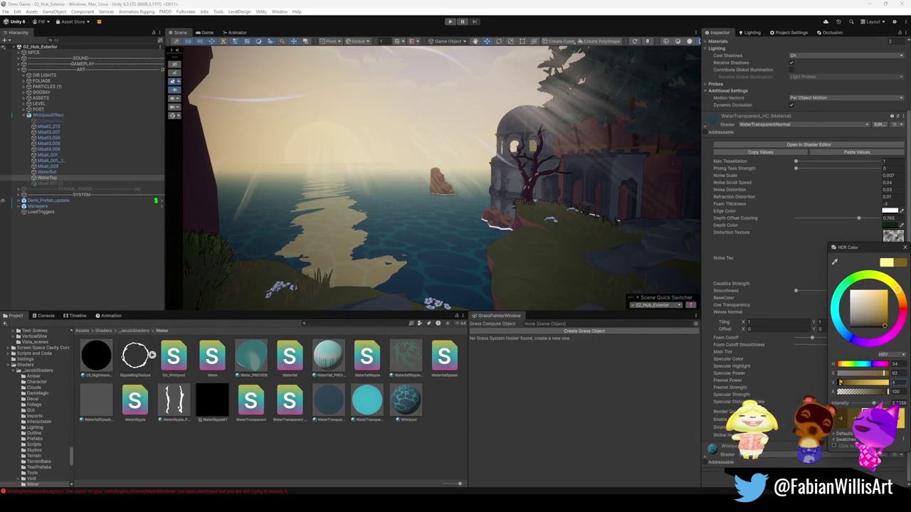
mouse_move(590, 271)
left_mouse_down()
mouse_move(320, 200)
mouse_move(470, 196)
mouse_move(468, 203)
left_mouse_up()
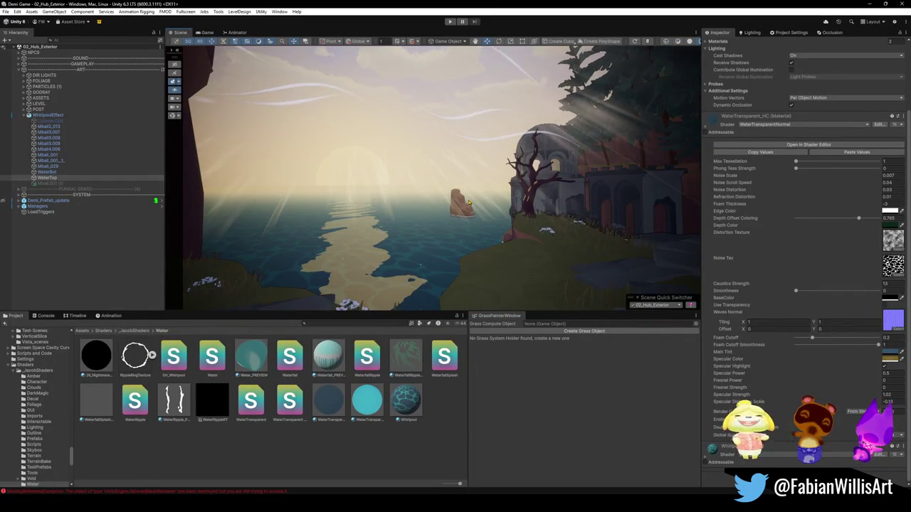
left_click_drag(468, 203, 621, 230)
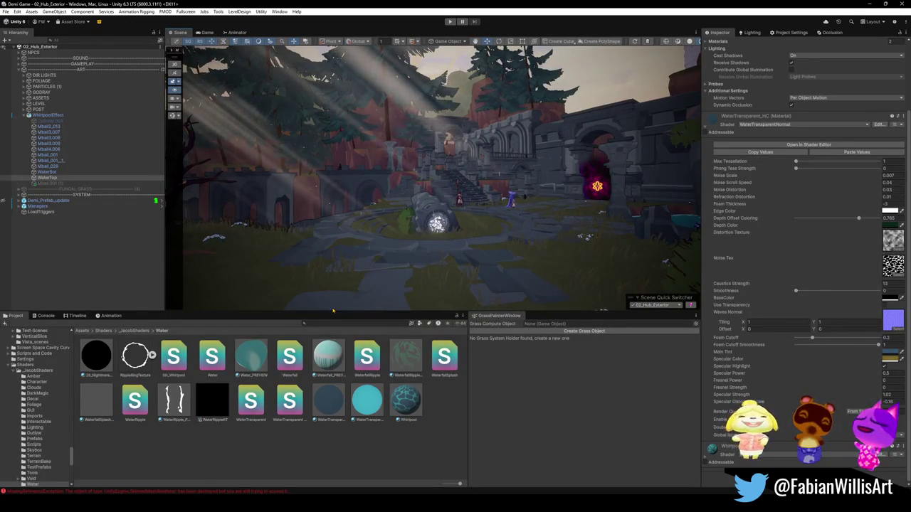
left_click_drag(331, 308, 353, 278)
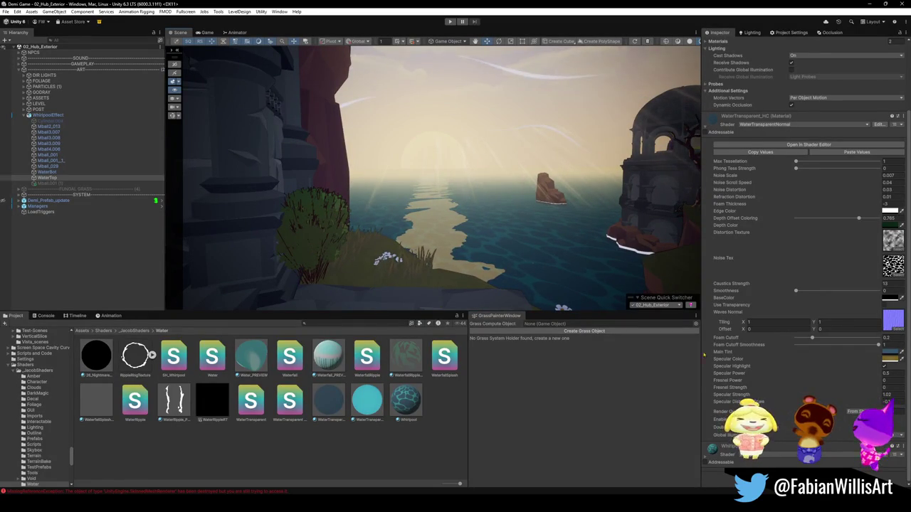
Brighten the dark gold Specular Color and orbit to view the domed building
left_click(889, 359)
left_click_drag(847, 359, 870, 361)
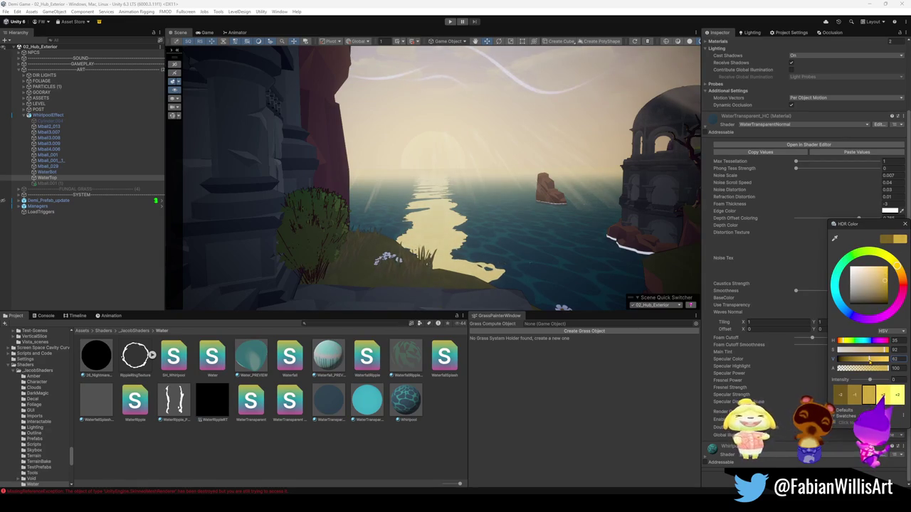
left_click_drag(521, 278, 547, 274)
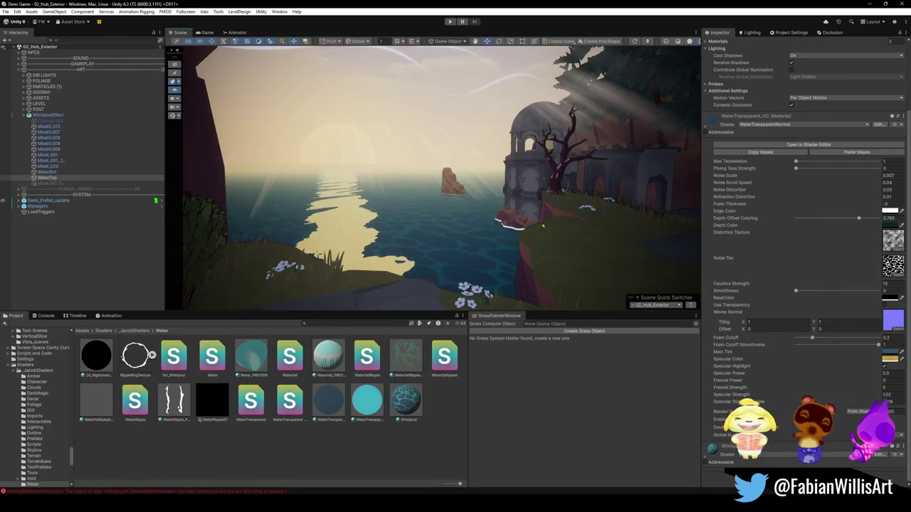
mouse_move(548, 224)
left_mouse_down()
mouse_move(431, 260)
mouse_move(405, 249)
mouse_move(268, 253)
mouse_move(399, 264)
mouse_move(561, 301)
left_mouse_up()
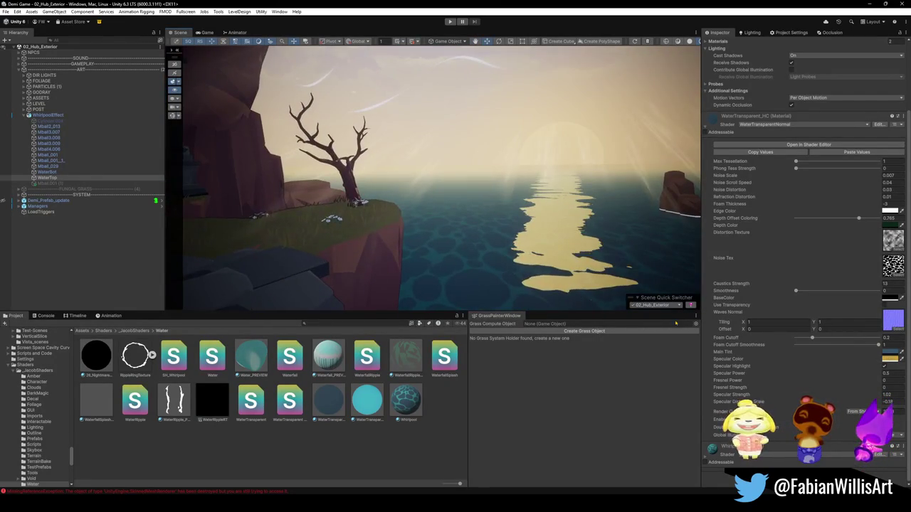
Raise the gold Specular Color's intensity, keeping its hue, and bring up the Lighting settings
left_click(880, 358)
left_click_drag(870, 360, 883, 361)
mouse_move(879, 281)
left_mouse_down()
mouse_move(881, 288)
mouse_move(885, 275)
left_mouse_up()
key("Escape")
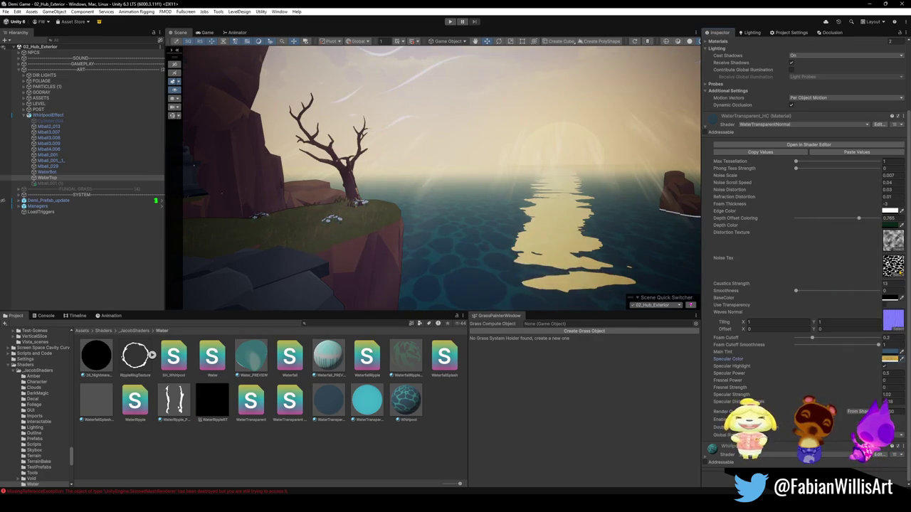
left_click(893, 360)
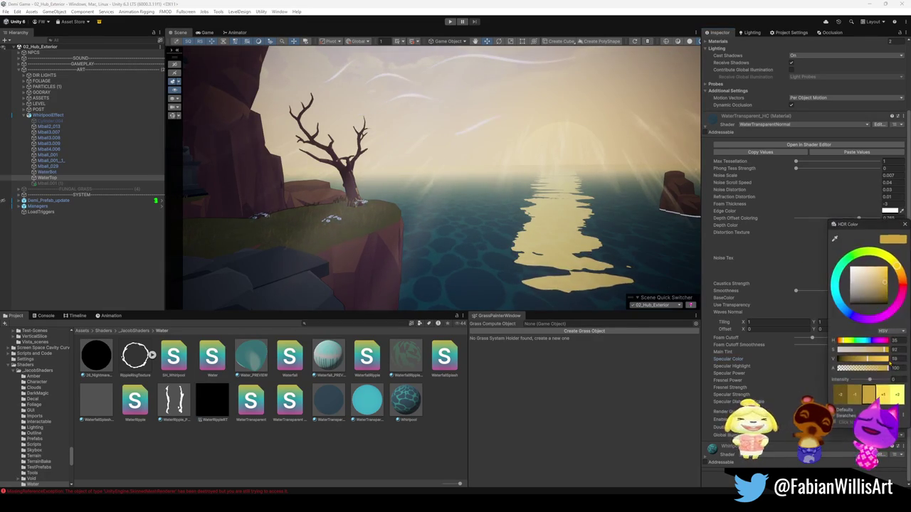
left_click_drag(869, 380, 876, 380)
mouse_move(631, 268)
left_mouse_down()
mouse_move(524, 225)
mouse_move(571, 222)
mouse_move(509, 212)
mouse_move(389, 235)
mouse_move(587, 236)
mouse_move(496, 219)
left_mouse_up()
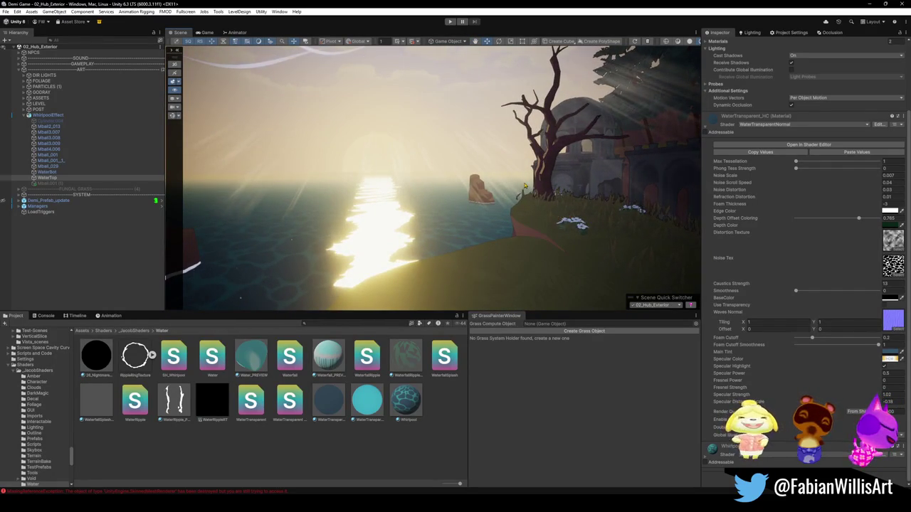
left_click(752, 32)
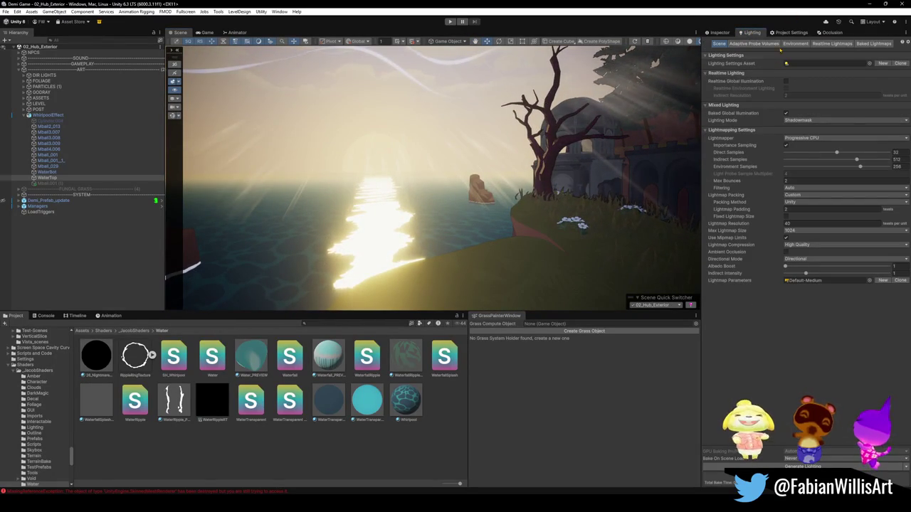
Locate the Skybox material from the Environment settings and raise its Sun Power
left_click(795, 43)
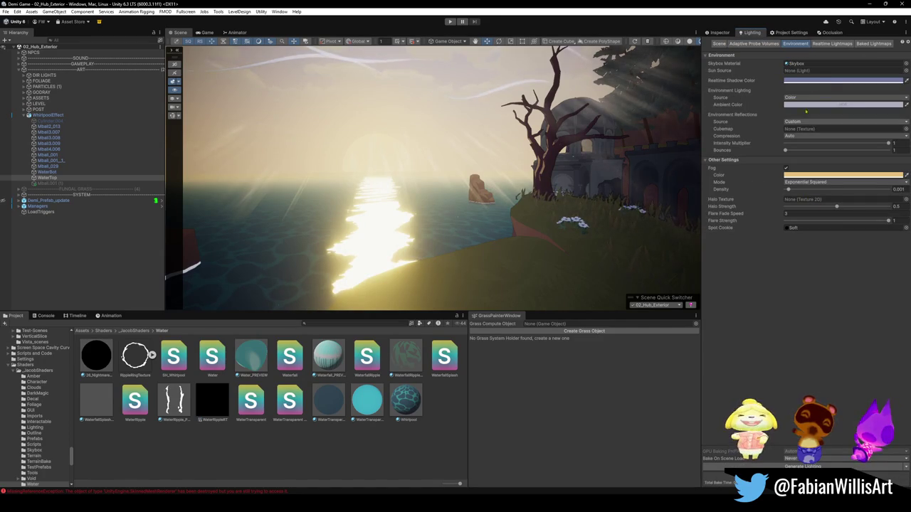
left_click(797, 63)
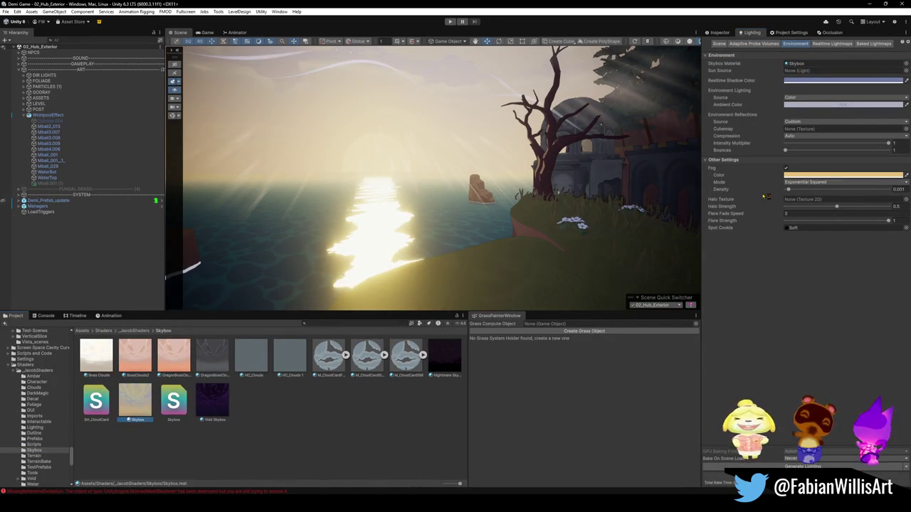
left_click(719, 32)
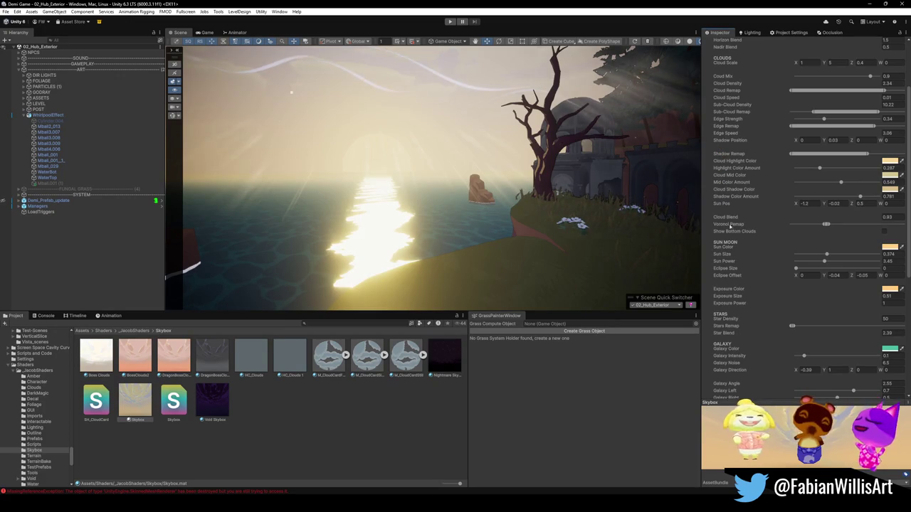
left_click_drag(733, 262, 767, 261)
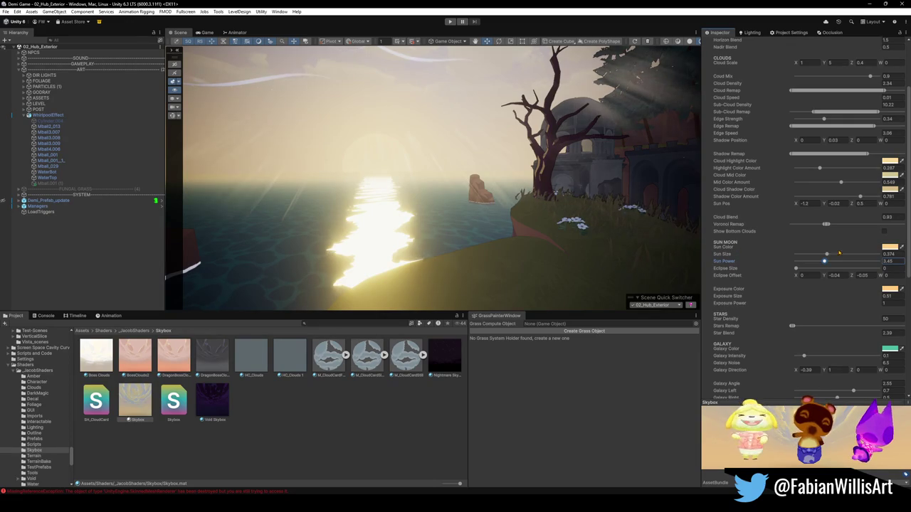
left_click(888, 247)
left_click_drag(863, 349, 888, 350)
key("Escape")
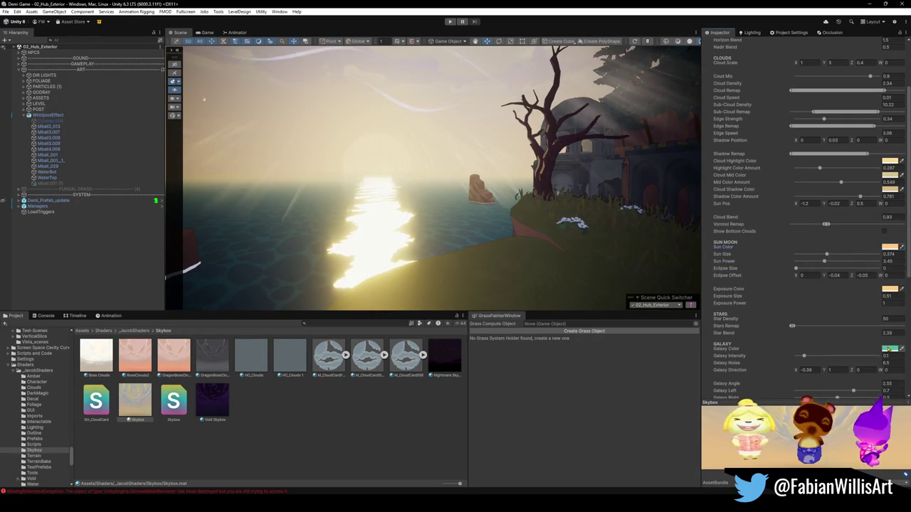
Set the skybox Exposure Power to 1 and Exposure Size to 0.51
left_click(740, 291)
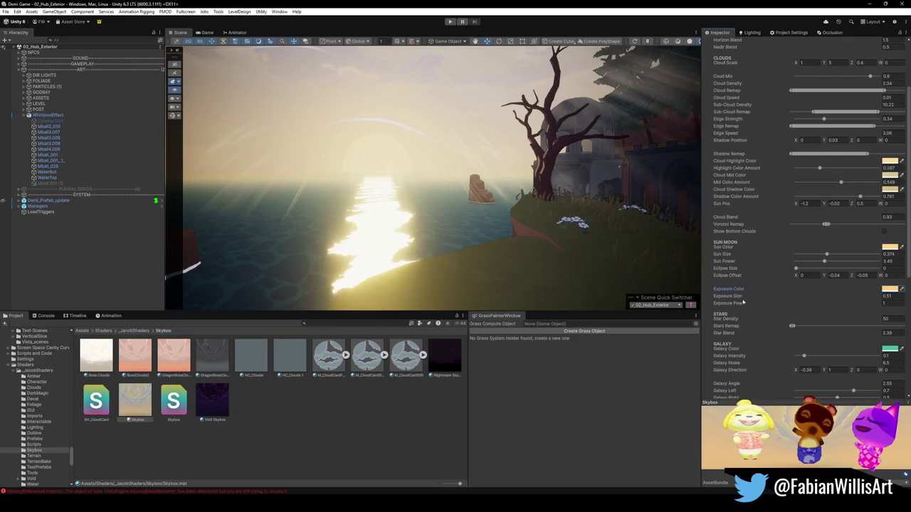
mouse_move(735, 300)
left_mouse_down()
mouse_move(752, 299)
mouse_move(737, 295)
left_mouse_up()
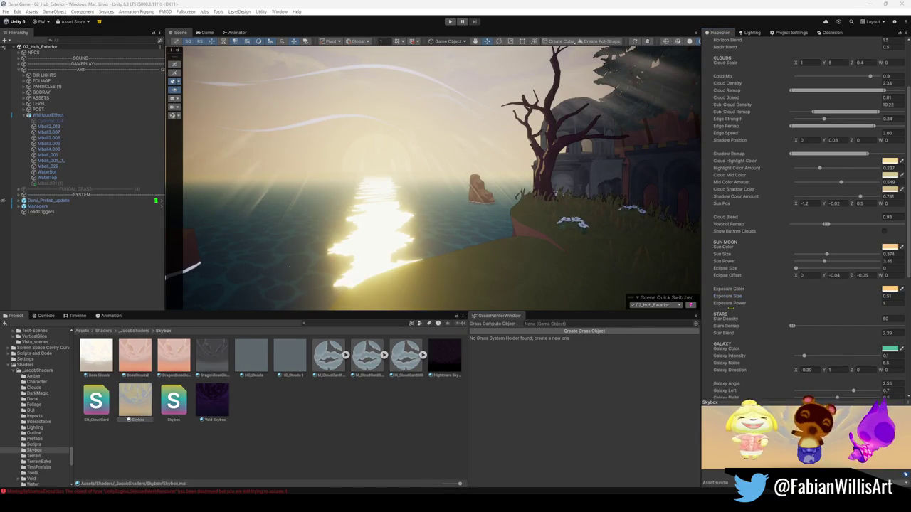
left_click(882, 304)
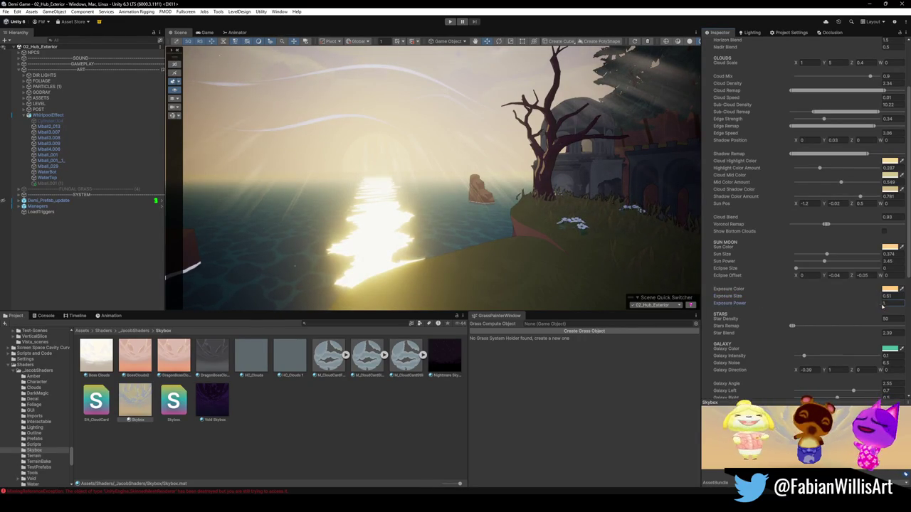
type("26.441")
left_click(886, 296)
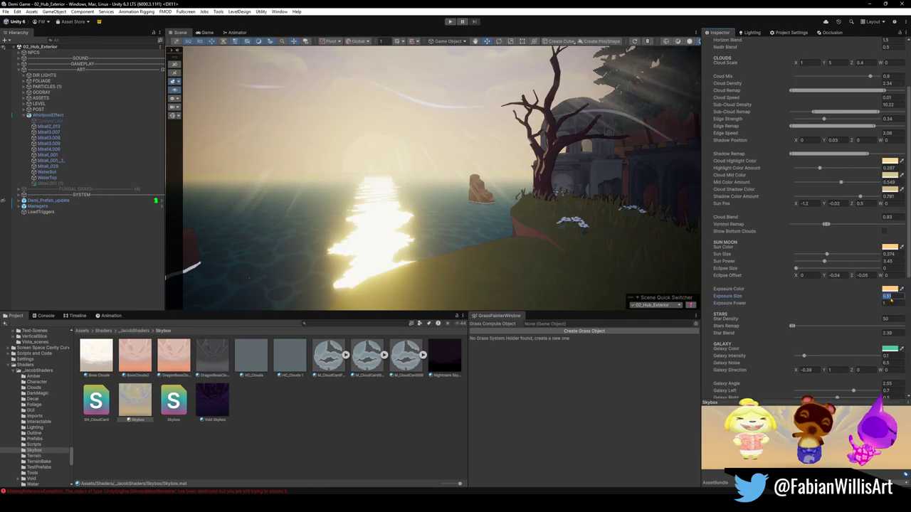
type("0.51")
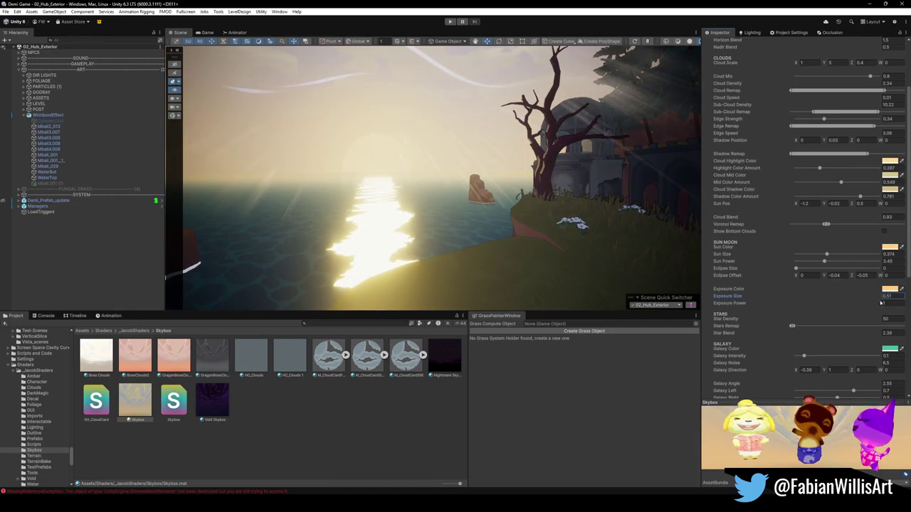
left_click_drag(738, 298, 742, 296)
key("ctrl+z")
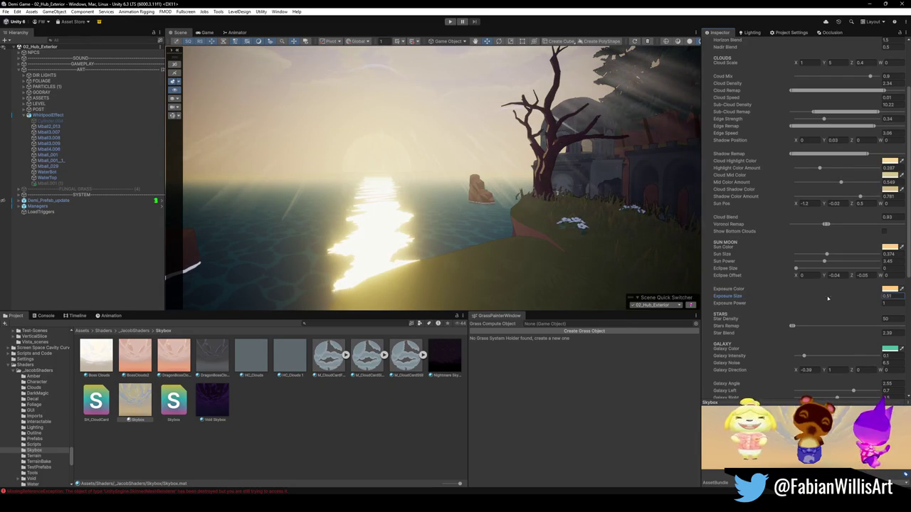
scroll(827, 298, "down", 6)
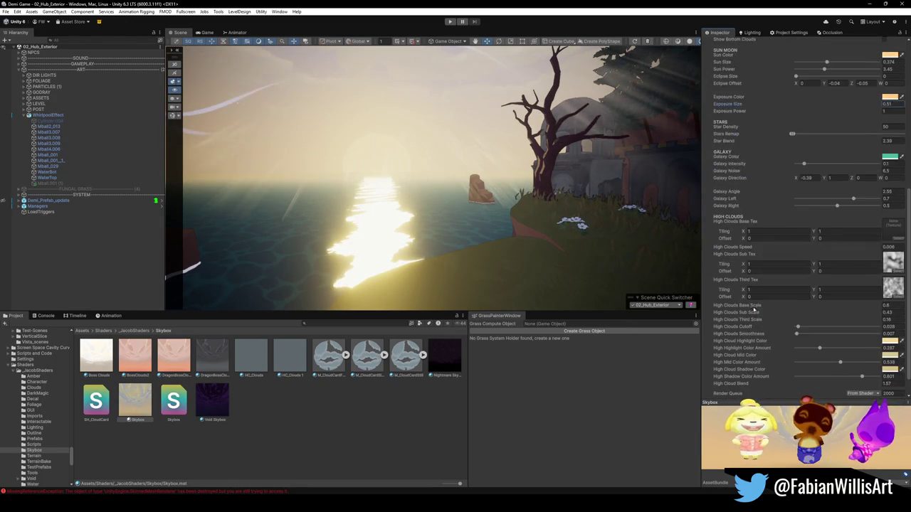
scroll(753, 309, "down", 1)
scroll(760, 309, "up", 8)
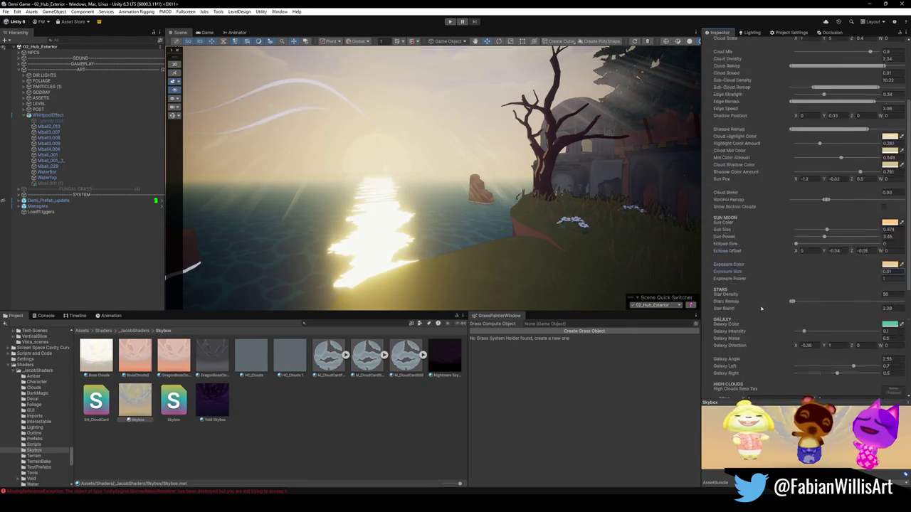
scroll(761, 308, "up", 1)
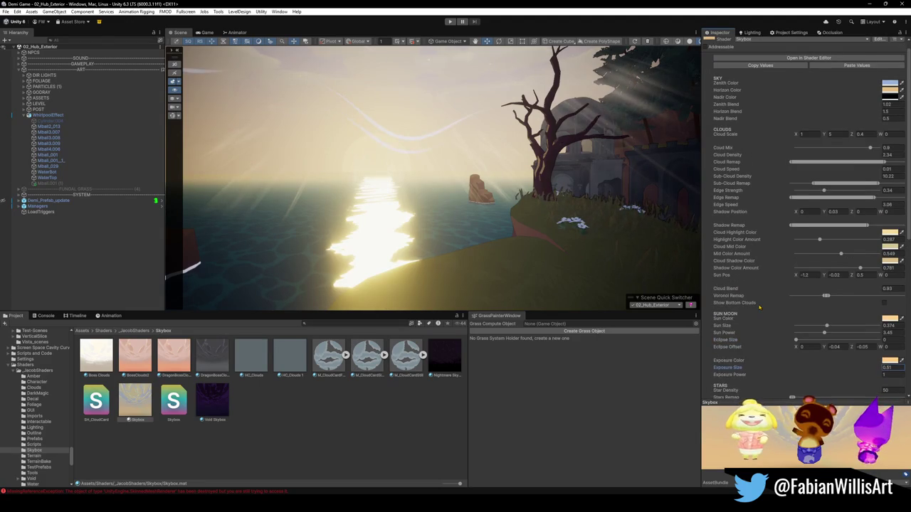
Trial lower Nadir and higher Zenith Blend values on the skybox, restoring Nadir Blend to 0.5
scroll(758, 307, "up", 1)
left_click_drag(735, 130, 733, 128)
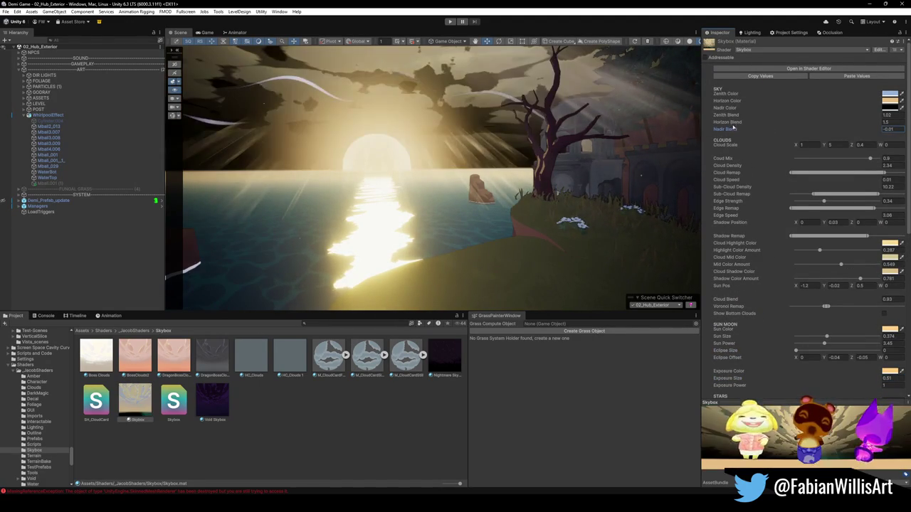
mouse_move(512, 185)
left_mouse_down()
mouse_move(512, 100)
mouse_move(483, 156)
left_mouse_up()
mouse_move(733, 129)
left_mouse_down()
mouse_move(878, 126)
mouse_move(20, 128)
mouse_move(497, 125)
mouse_move(526, 166)
mouse_move(464, 160)
left_mouse_up()
key("ctrl+z")
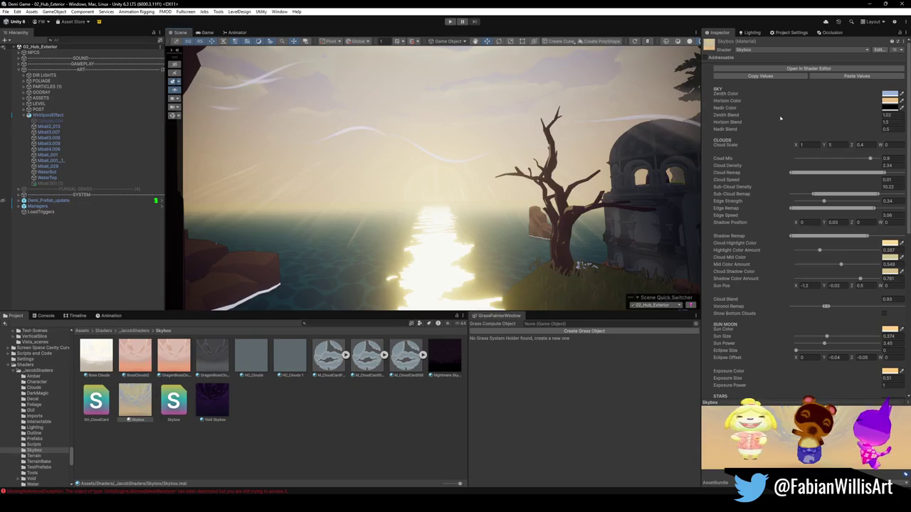
mouse_move(735, 115)
left_mouse_down()
mouse_move(721, 116)
mouse_move(733, 115)
left_mouse_up()
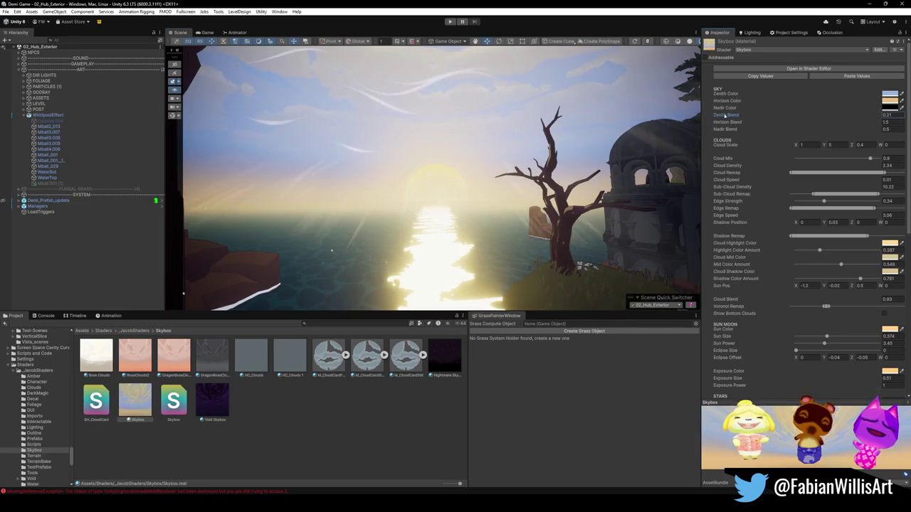
mouse_move(541, 142)
left_mouse_down()
mouse_move(575, 90)
mouse_move(679, 138)
mouse_move(651, 132)
left_mouse_up()
mouse_move(725, 115)
left_mouse_down()
mouse_move(747, 122)
mouse_move(710, 122)
left_mouse_up()
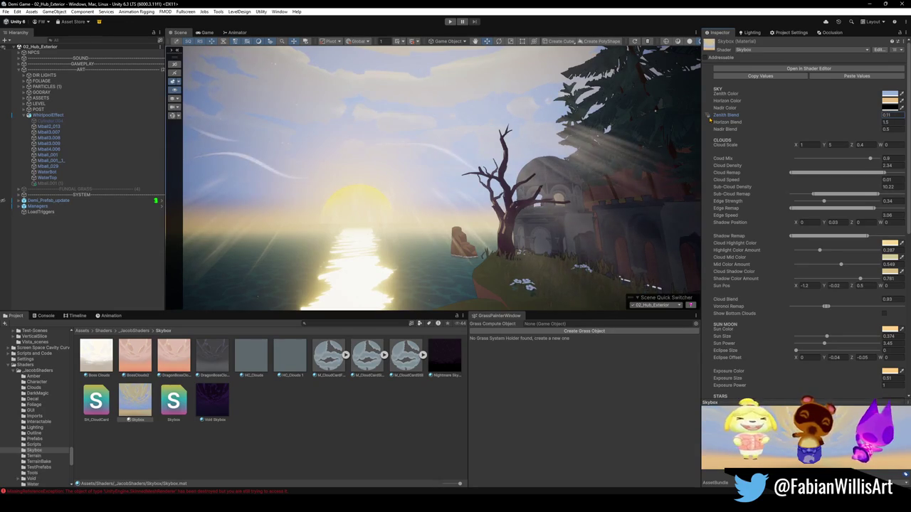
left_click_drag(709, 118, 708, 115)
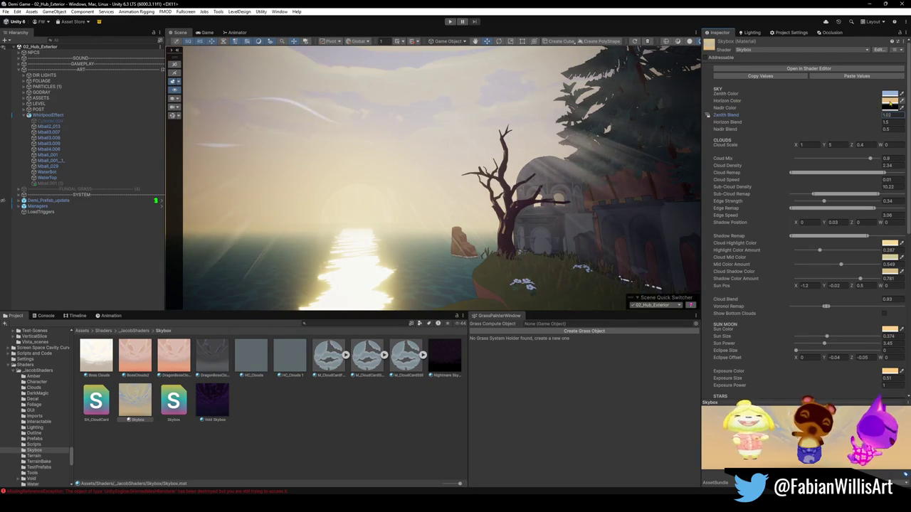
Set the skybox Horizon Color to a saturated orange, FF8600
left_click(889, 100)
mouse_move(869, 155)
left_mouse_down()
mouse_move(873, 162)
mouse_move(902, 121)
mouse_move(872, 140)
mouse_move(883, 134)
left_mouse_up()
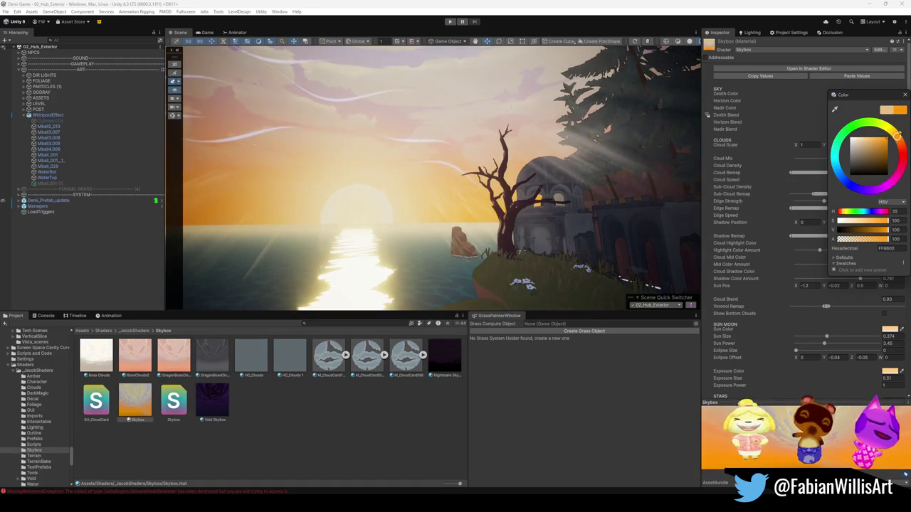
mouse_move(597, 132)
left_mouse_down()
mouse_move(512, 139)
mouse_move(608, 143)
mouse_move(384, 149)
left_mouse_up()
Set the skybox Exposure Color to a pale orange
scroll(817, 271, "down", 3)
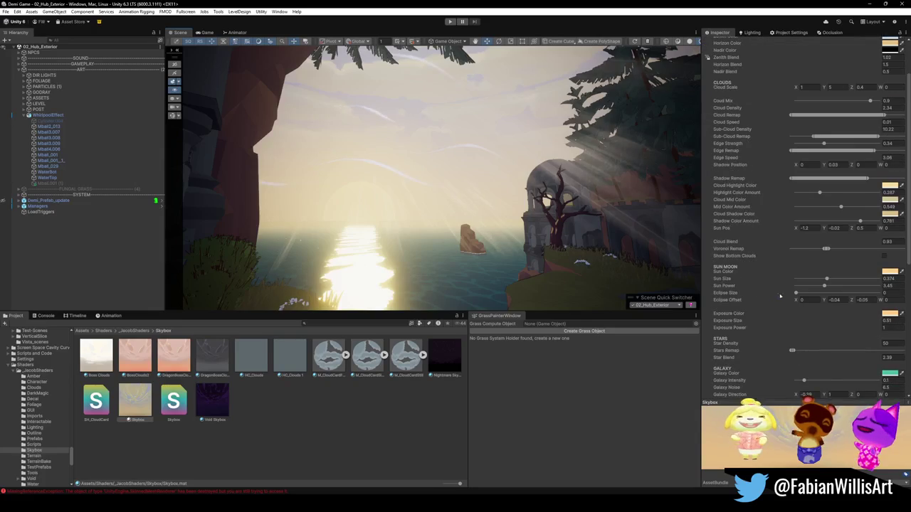
scroll(747, 313, "down", 3)
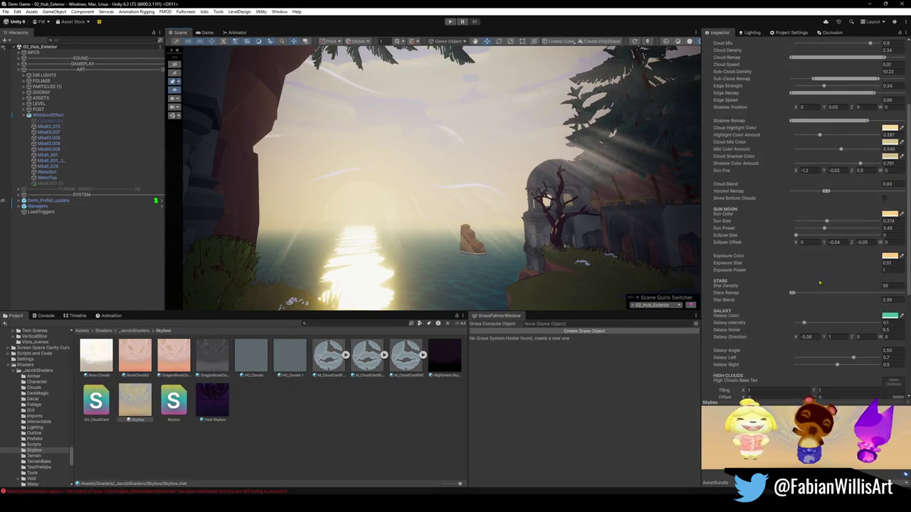
left_click(882, 257)
mouse_move(862, 306)
left_mouse_down()
mouse_move(857, 317)
mouse_move(864, 302)
mouse_move(860, 313)
mouse_move(830, 280)
left_mouse_up()
left_click(892, 263)
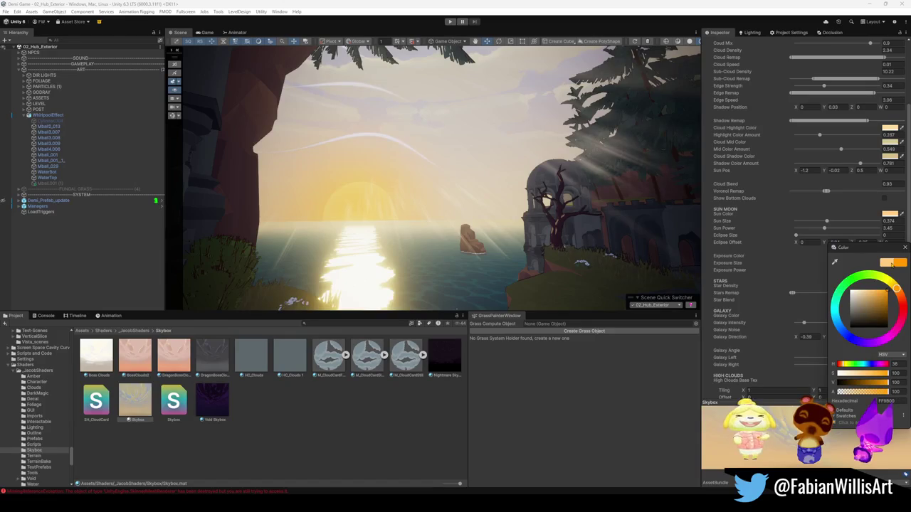
left_click(882, 262)
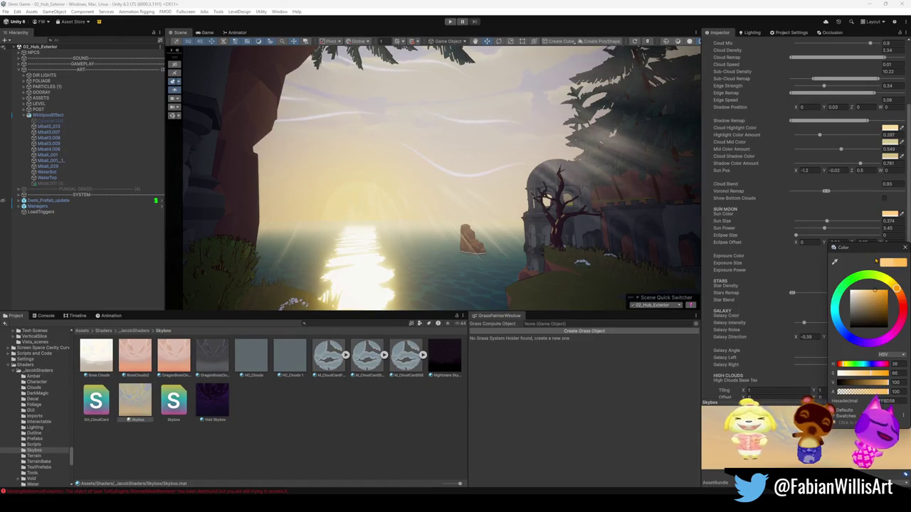
key("Return")
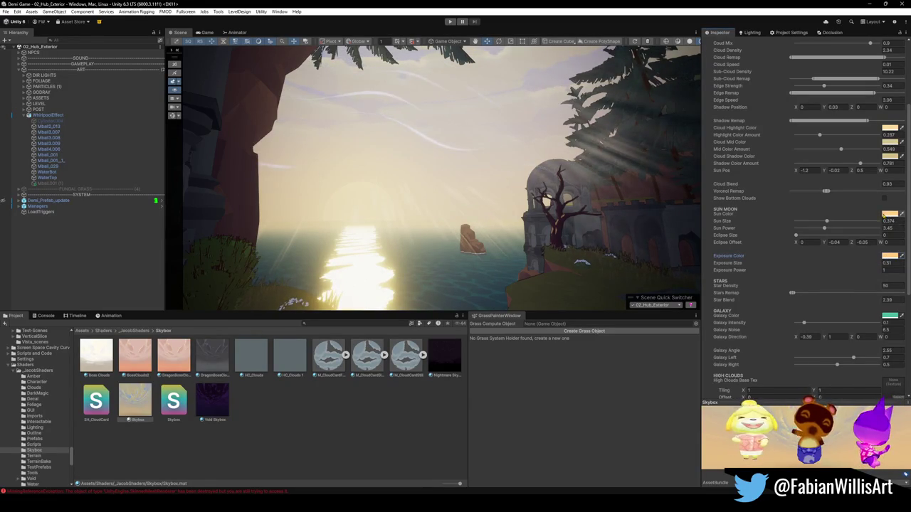
Try a darker orange Sun Color, then cancel to keep the original sun colour
left_click(886, 214)
left_click(887, 250)
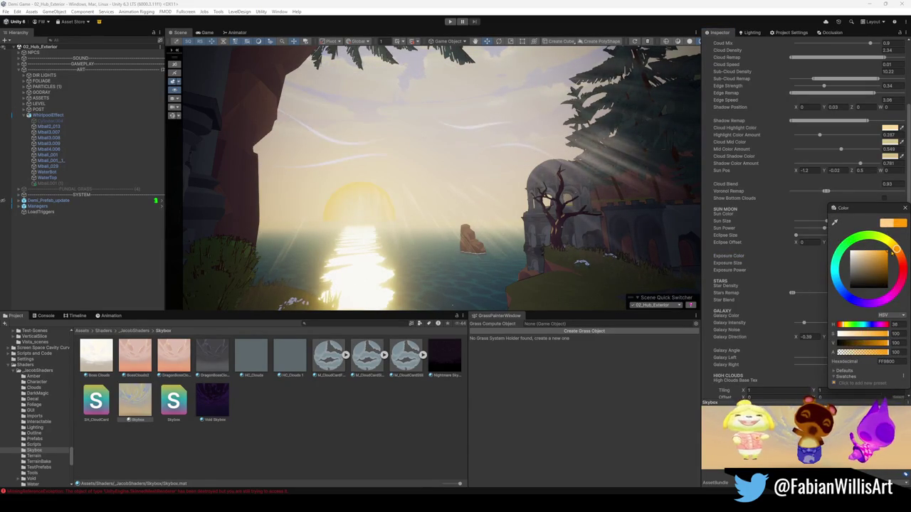
mouse_move(887, 250)
left_mouse_down()
mouse_move(892, 276)
mouse_move(908, 270)
left_mouse_up()
key("Escape")
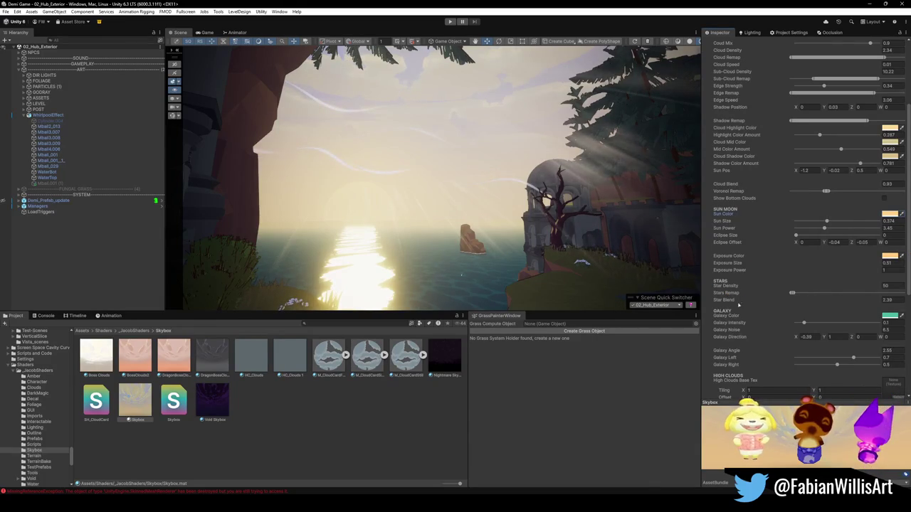
scroll(747, 316, "down", 5)
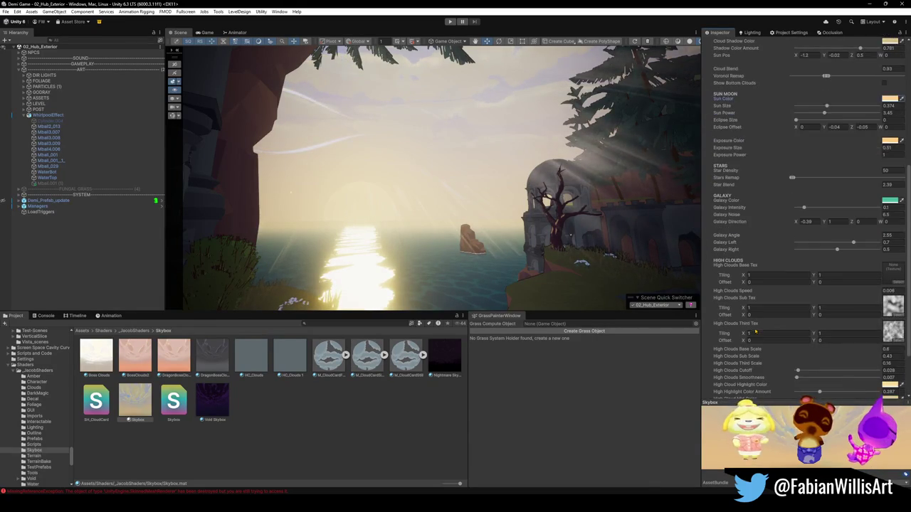
scroll(488, 271, "down", 8)
mouse_move(488, 272)
left_mouse_down()
mouse_move(385, 264)
mouse_move(508, 273)
mouse_move(439, 325)
left_mouse_up()
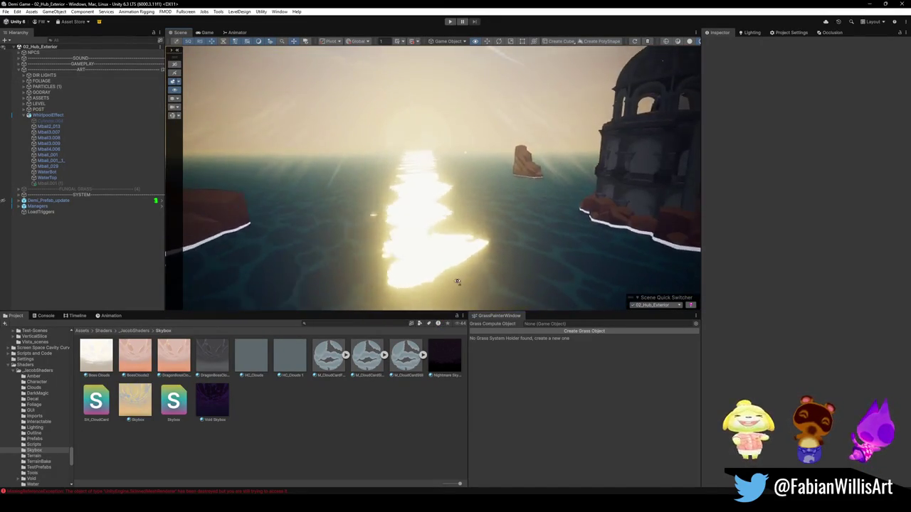
left_click_drag(457, 282, 472, 283)
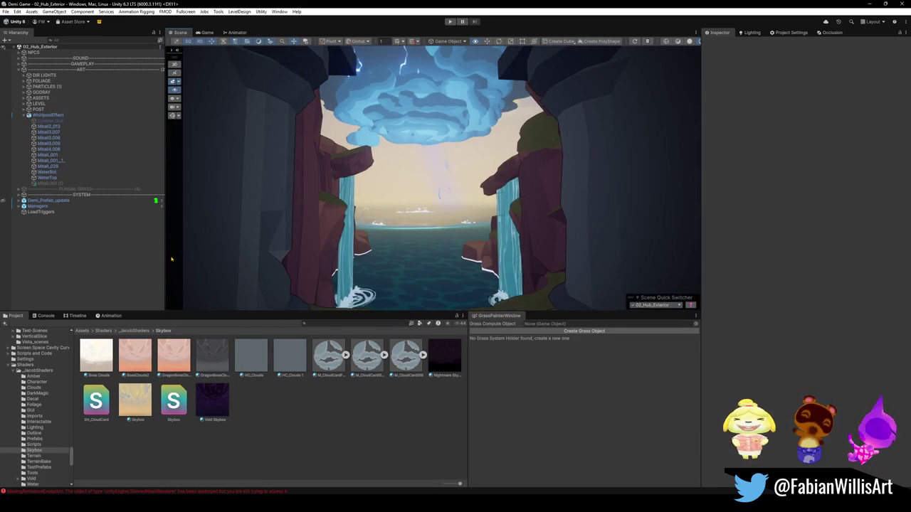
left_click_drag(171, 259, 354, 289)
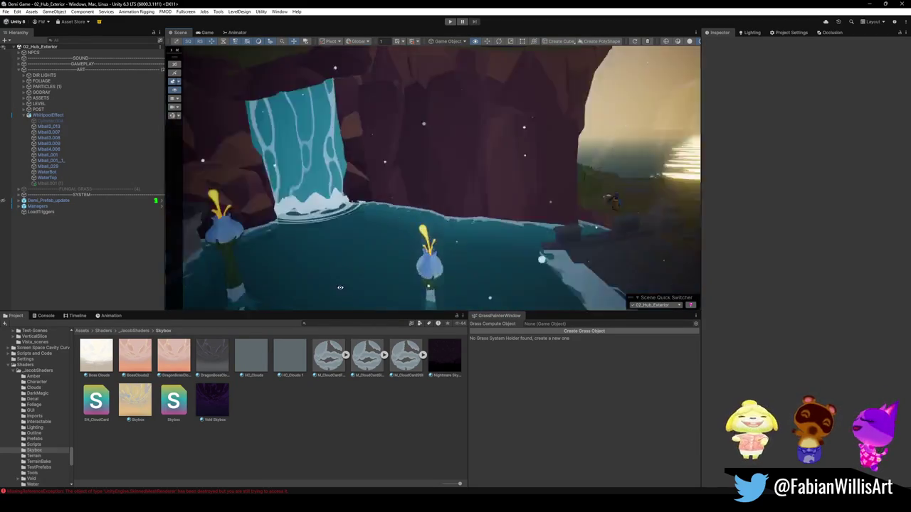
mouse_move(532, 251)
left_mouse_down()
mouse_move(569, 256)
mouse_move(294, 277)
mouse_move(571, 229)
mouse_move(406, 211)
mouse_move(393, 223)
mouse_move(567, 220)
left_mouse_up()
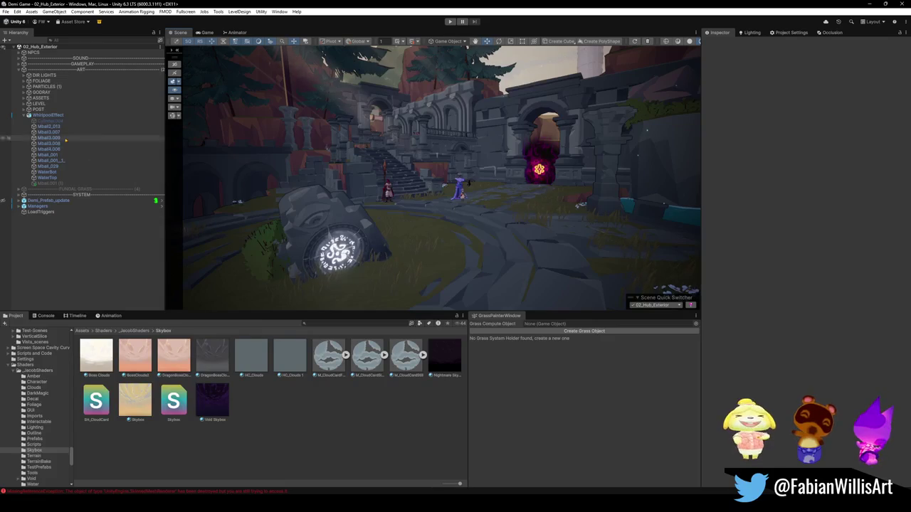
In GitHub Desktop, pull the latest changes from origin and review the commit history
key("alt+Tab")
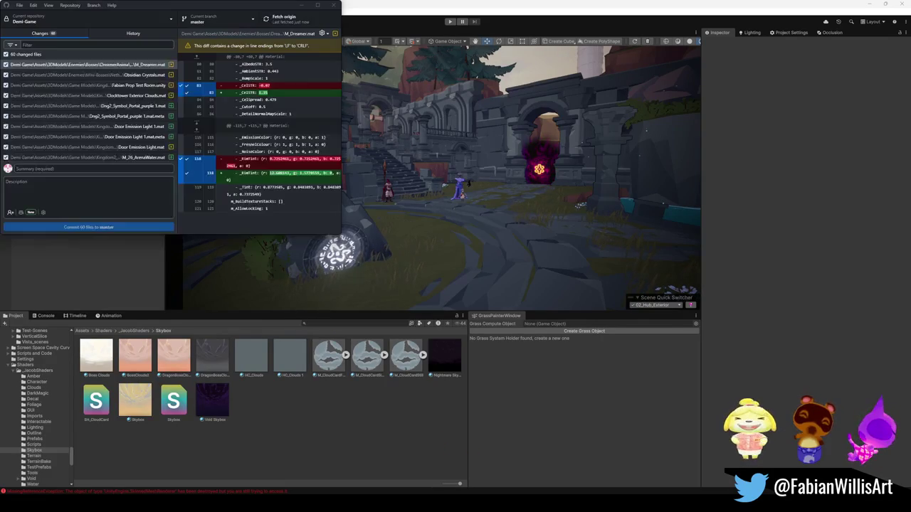
left_click(281, 19)
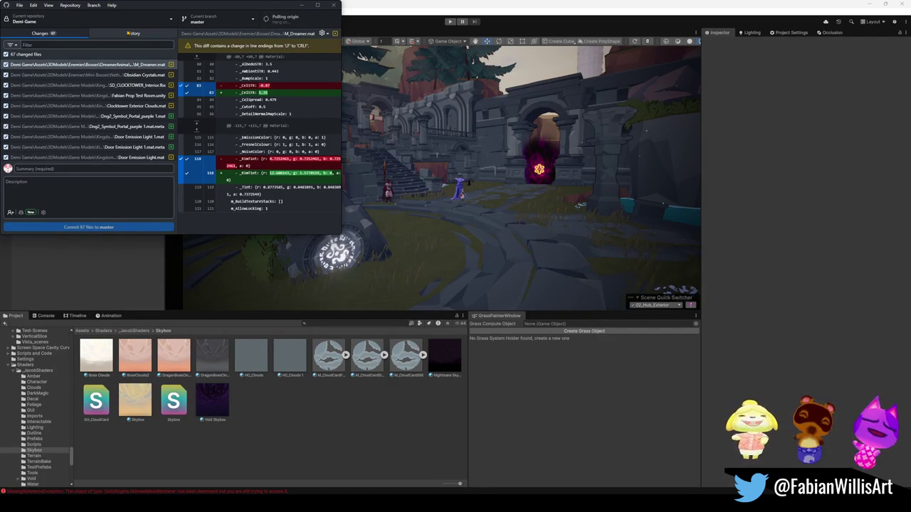
left_click(133, 33)
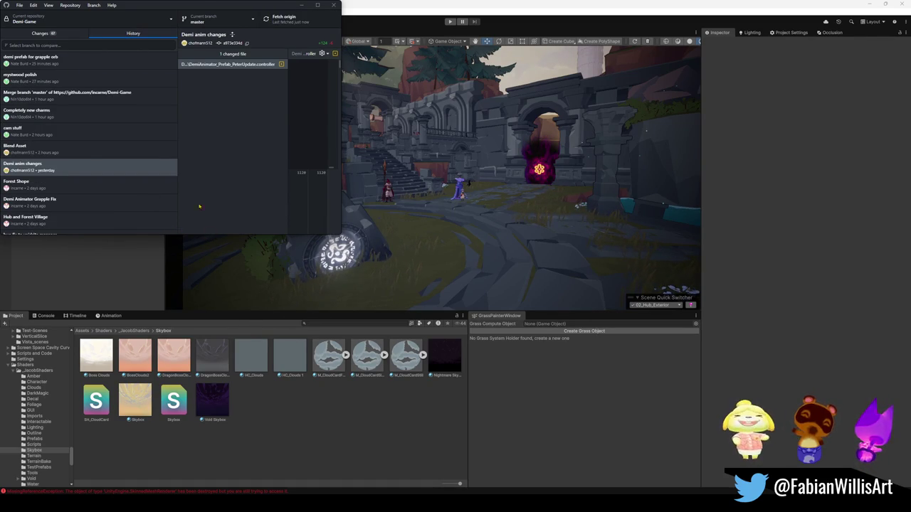
left_click(301, 5)
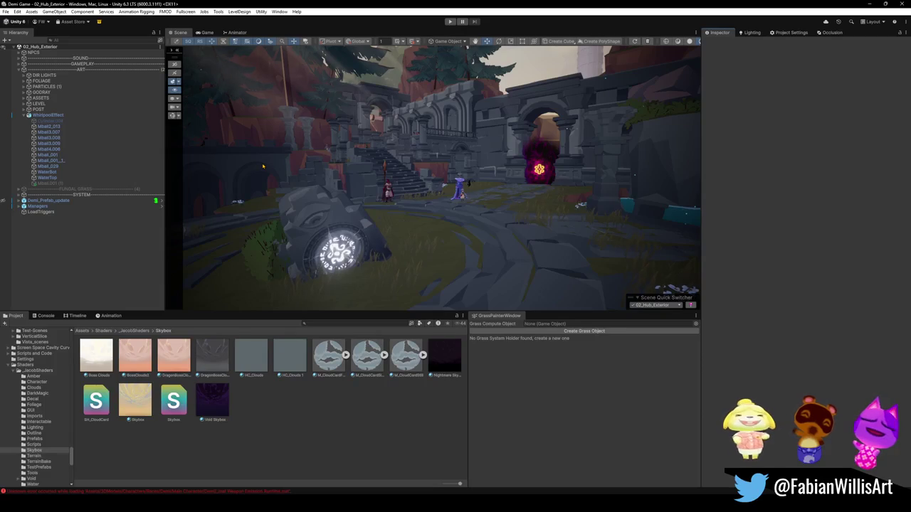
Frame the WhirlpoolEffect object in the Scene view and start play mode
key("w")
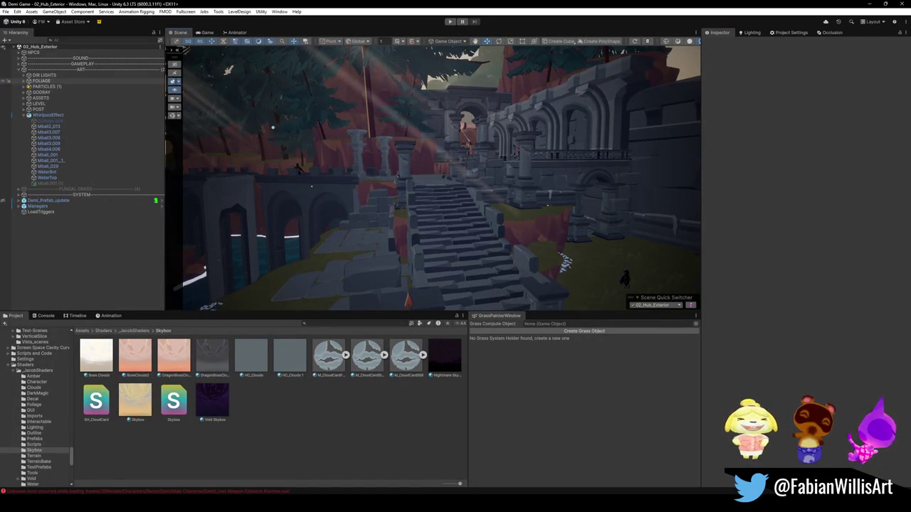
double_click(48, 115)
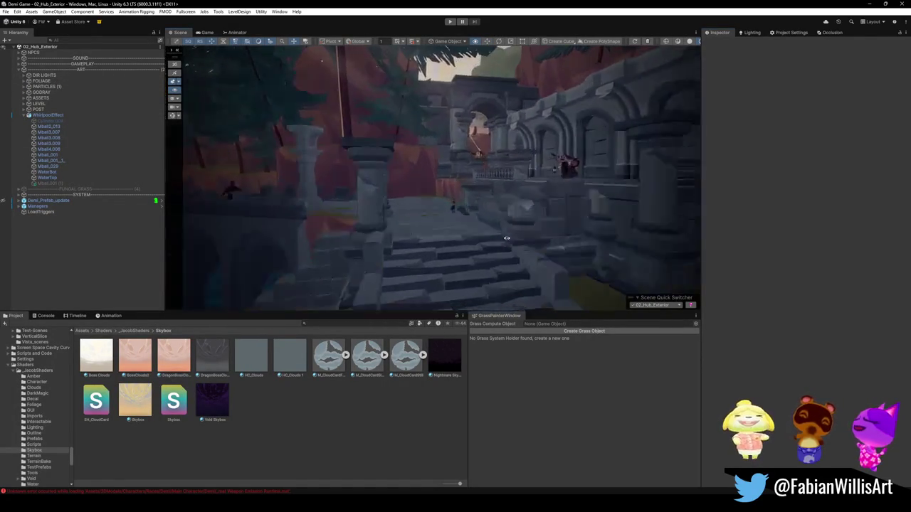
left_click(449, 22)
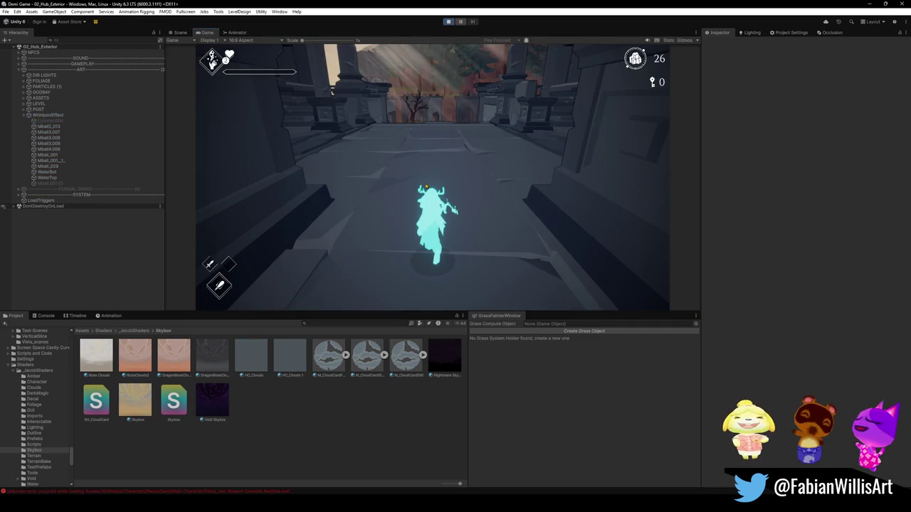
Play the hub in a maximized Game view, pause it, and bring the Scene view forward
key("F11")
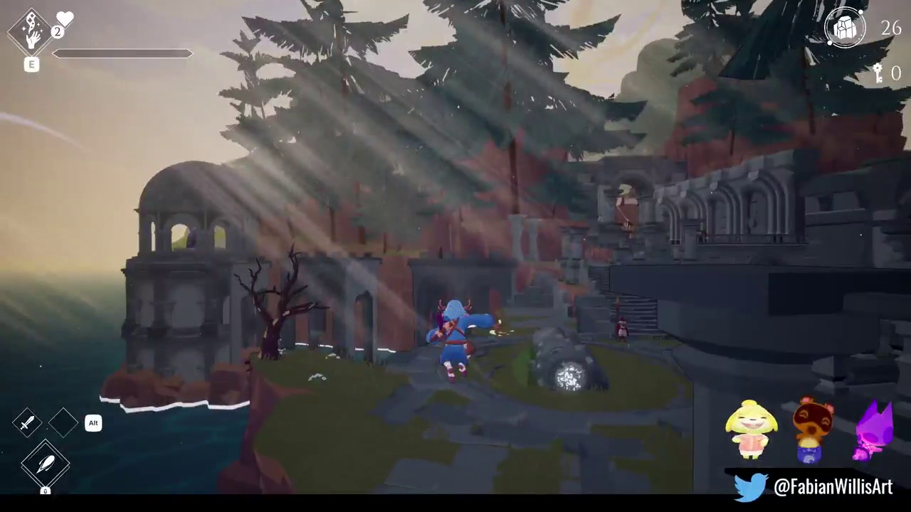
key("Escape")
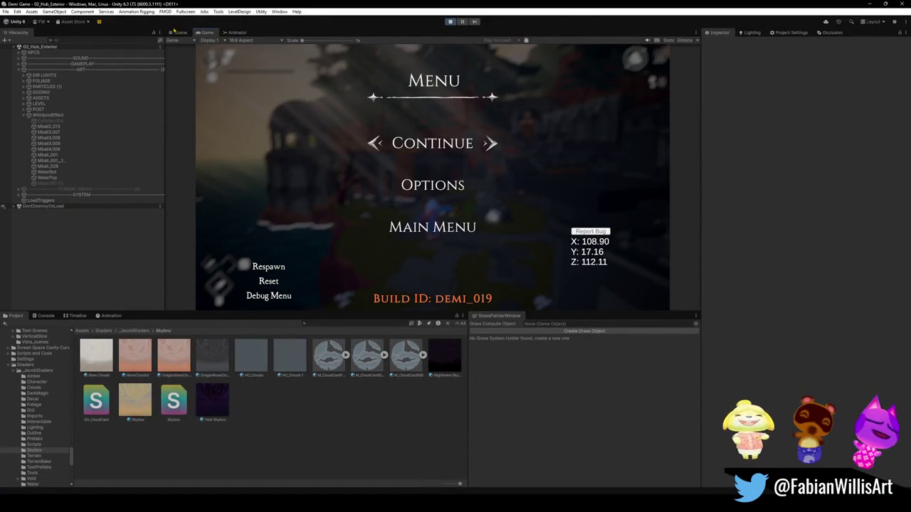
left_click(179, 33)
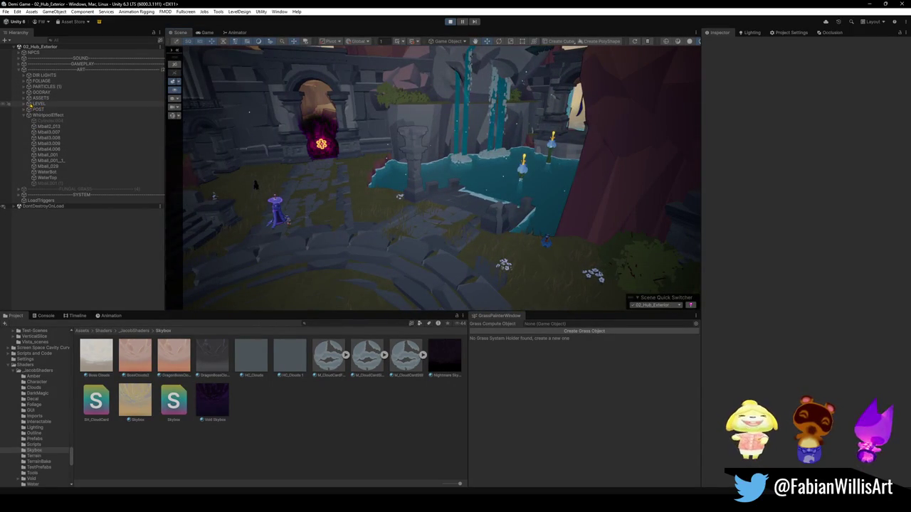
Inspect Cube.045, IL3DN_GodRays (3), the Cube.018 steps and their parent MESH group
left_click(470, 278)
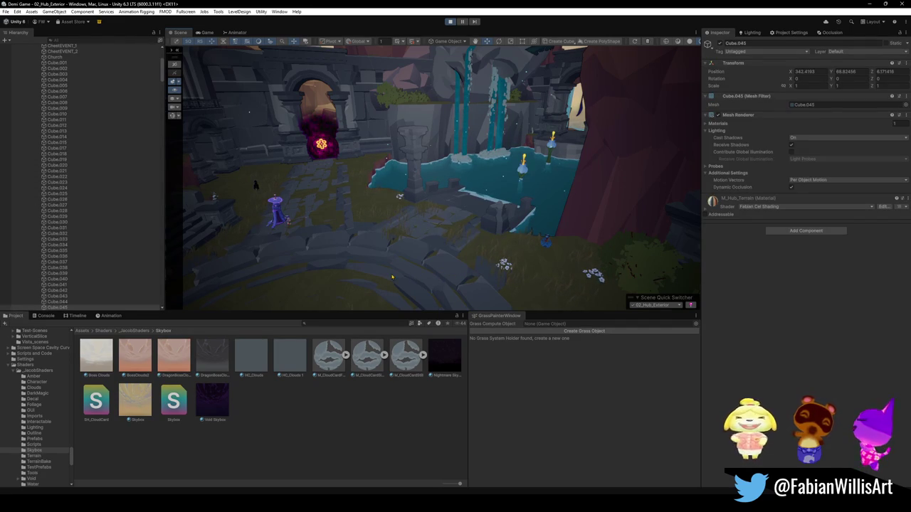
left_click(416, 278)
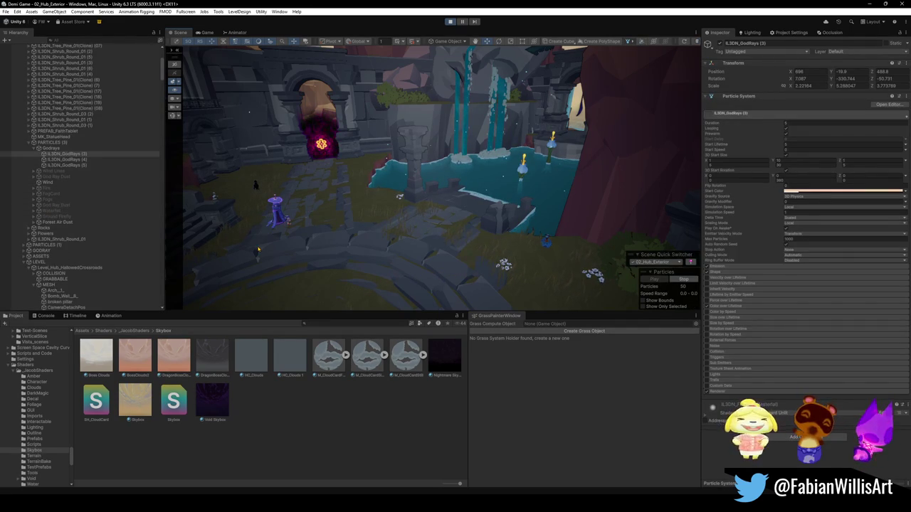
left_click(387, 274)
left_click(376, 264)
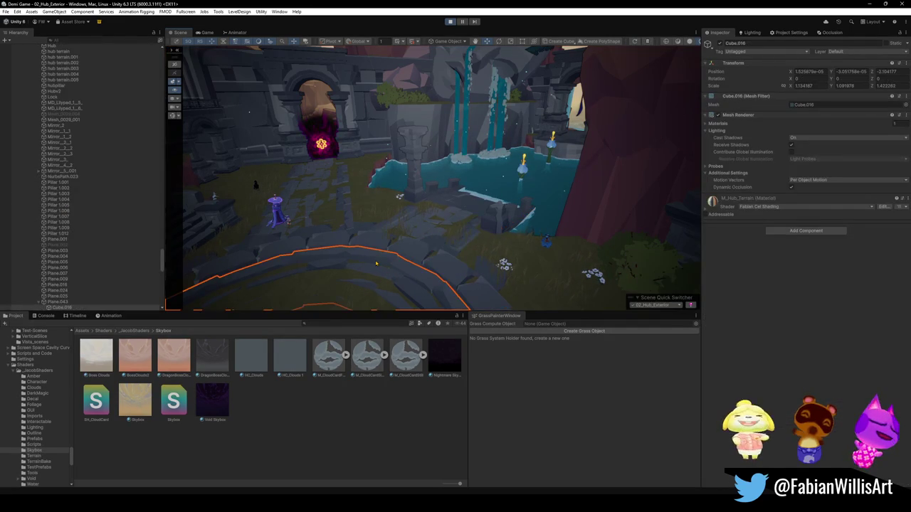
left_click(331, 242)
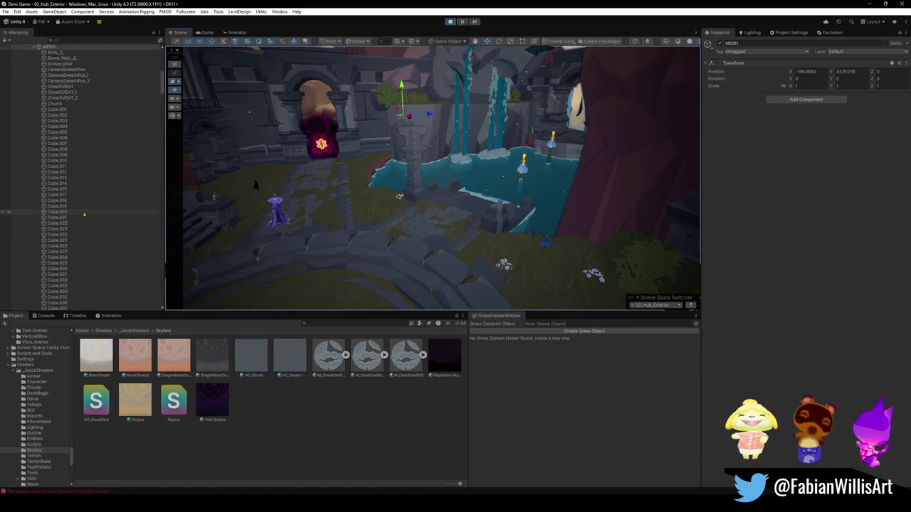
Select the UCX_Cube.029 collision mesh and toggle its Mesh Renderer on and off
scroll(19, 145, "down", 2)
left_click(34, 133)
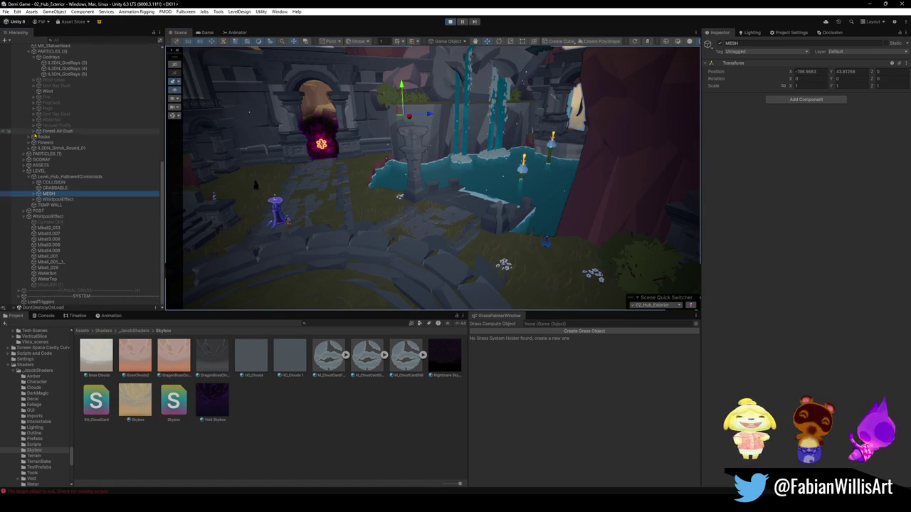
left_click(34, 182)
left_click(63, 188)
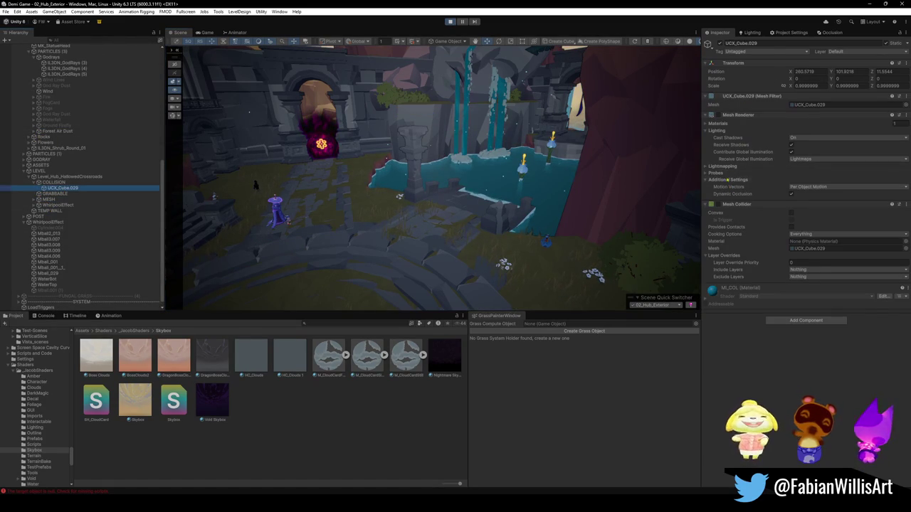
left_click(717, 114)
left_click(717, 115)
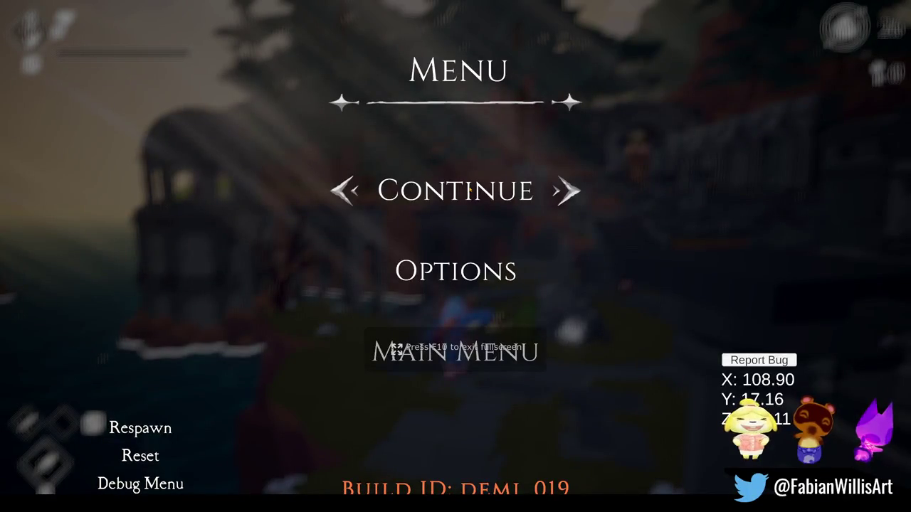
Resume the game and run the character through the hub past the portal archway and robed NPCs
left_click(460, 190)
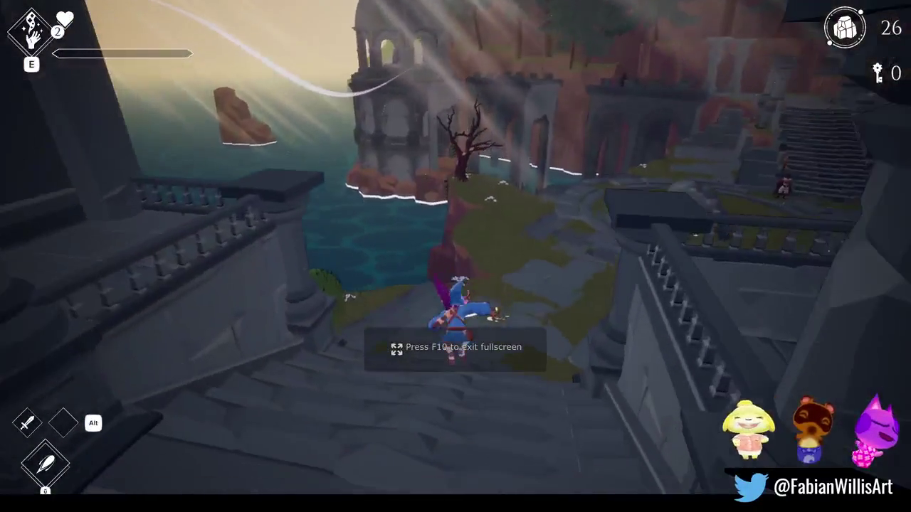
key("w")
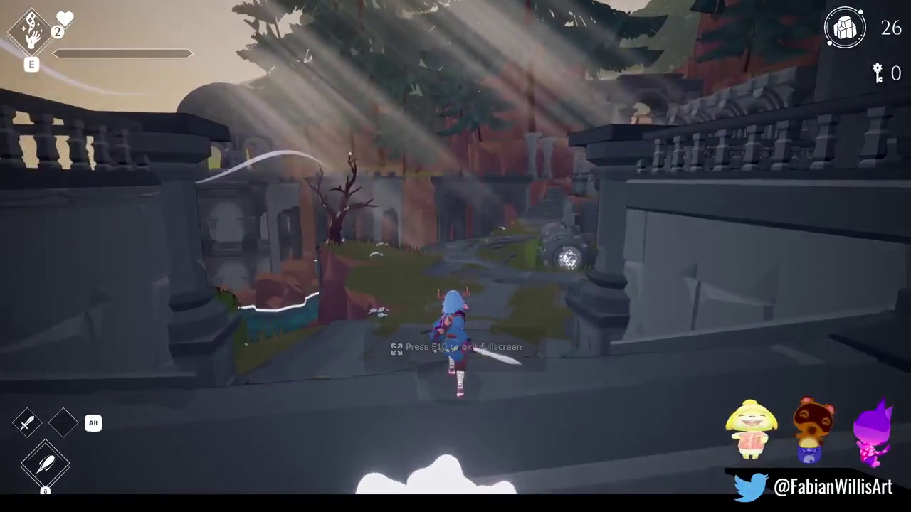
key("space")
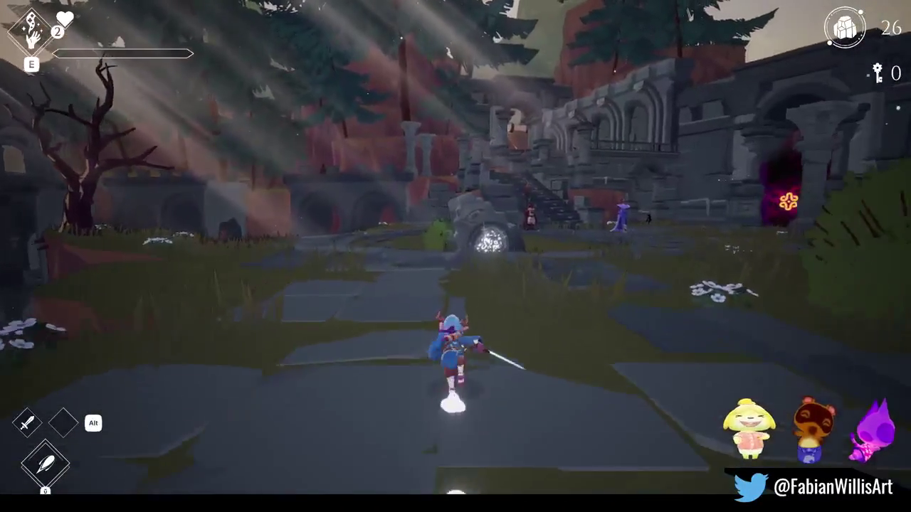
key("d")
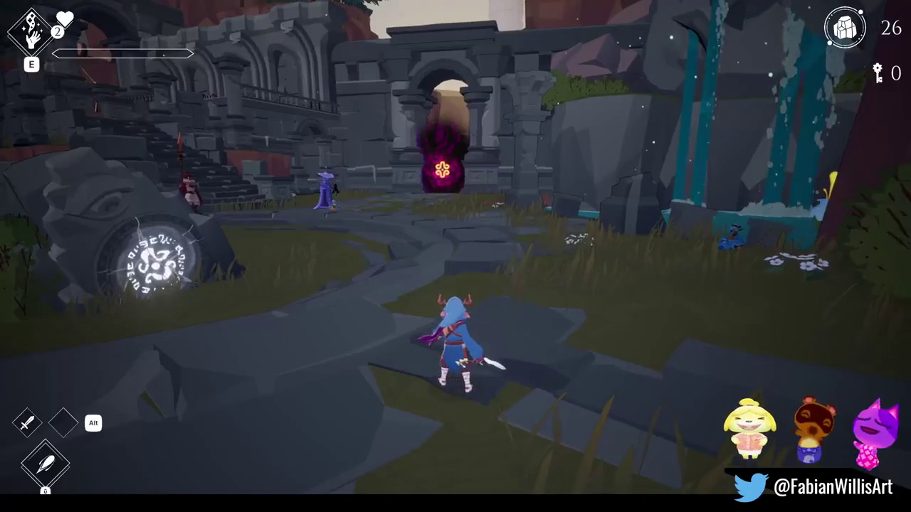
key("w")
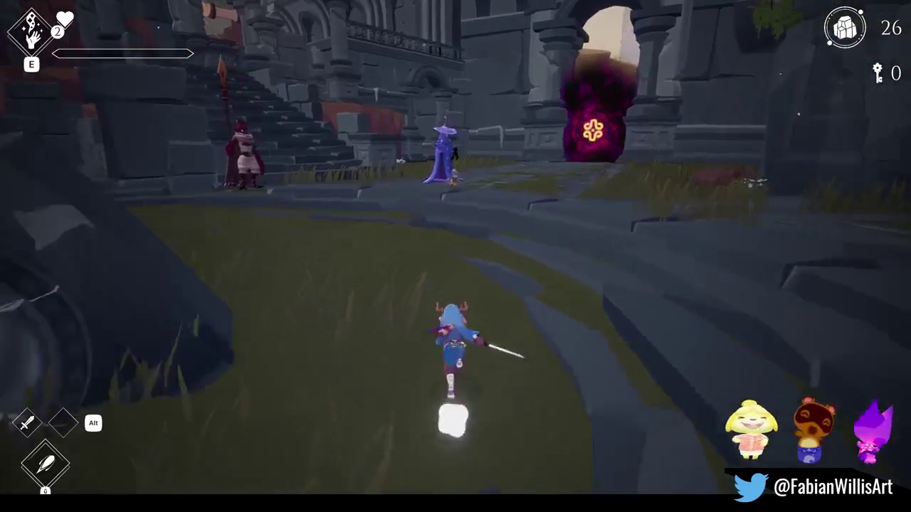
key("w")
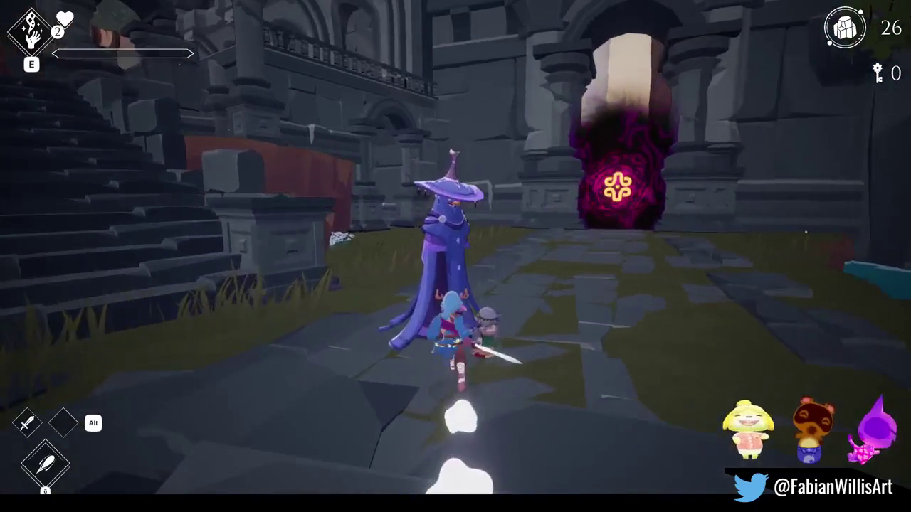
key("d")
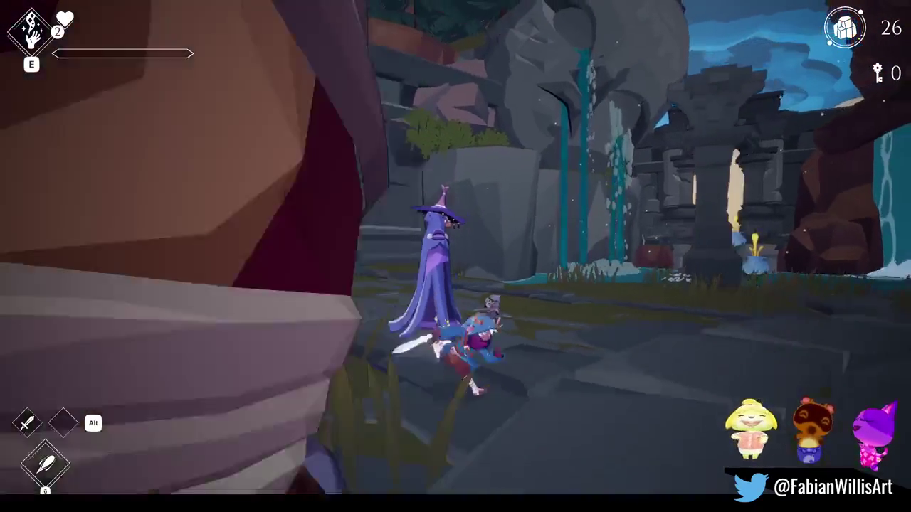
key("s")
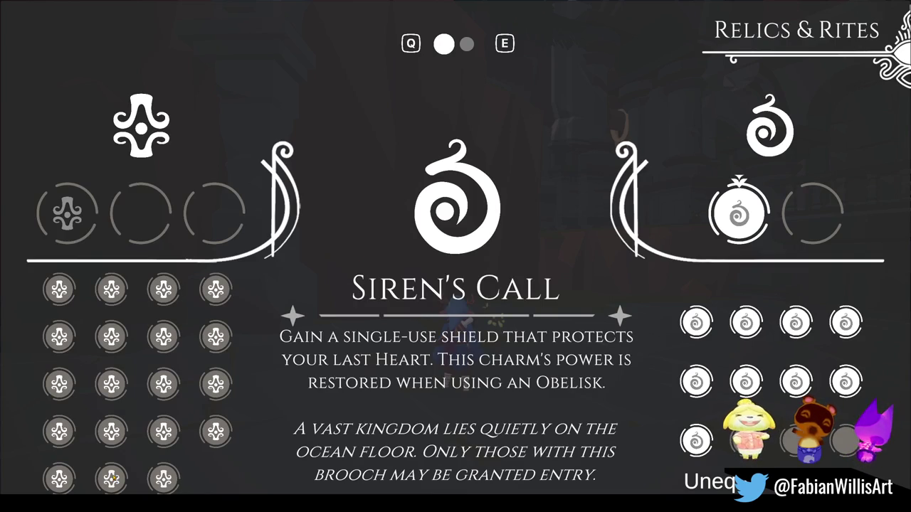
Equip another relic in the second left slot, then run along the cliff path past the ruins
left_click(60, 478)
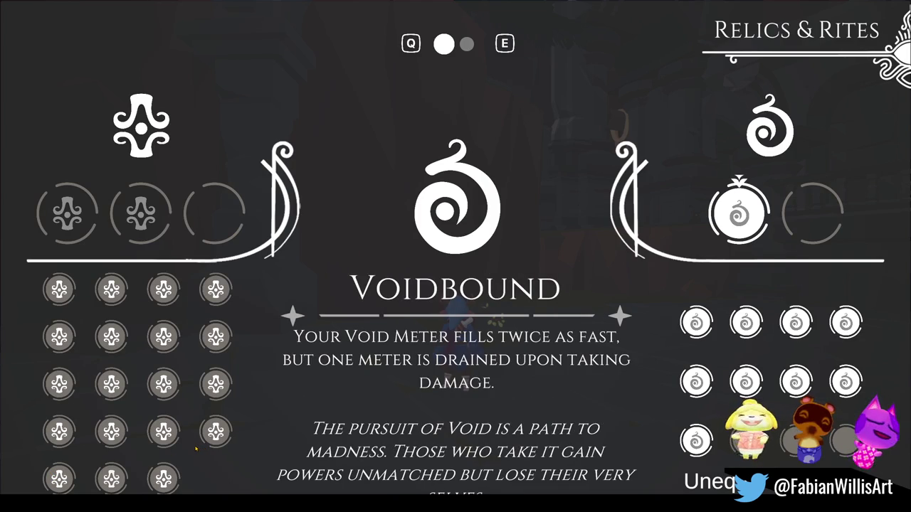
key("Escape")
key("w")
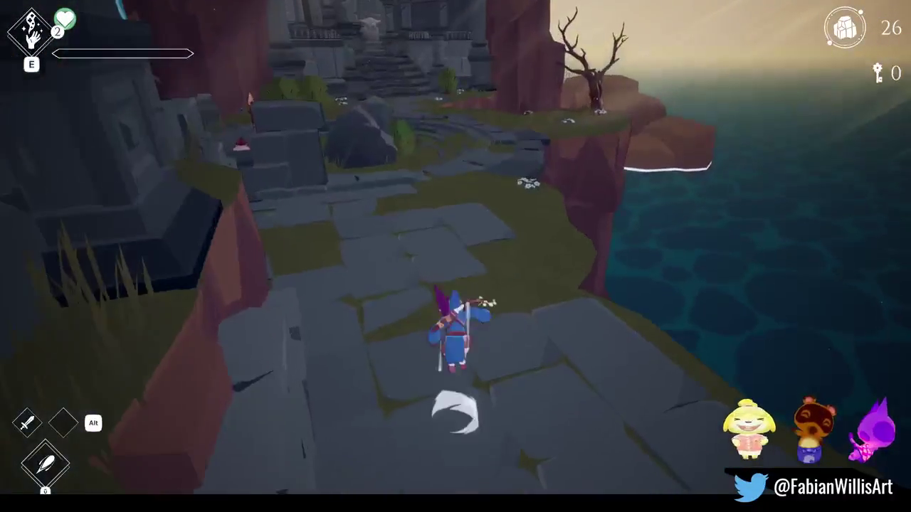
key("w")
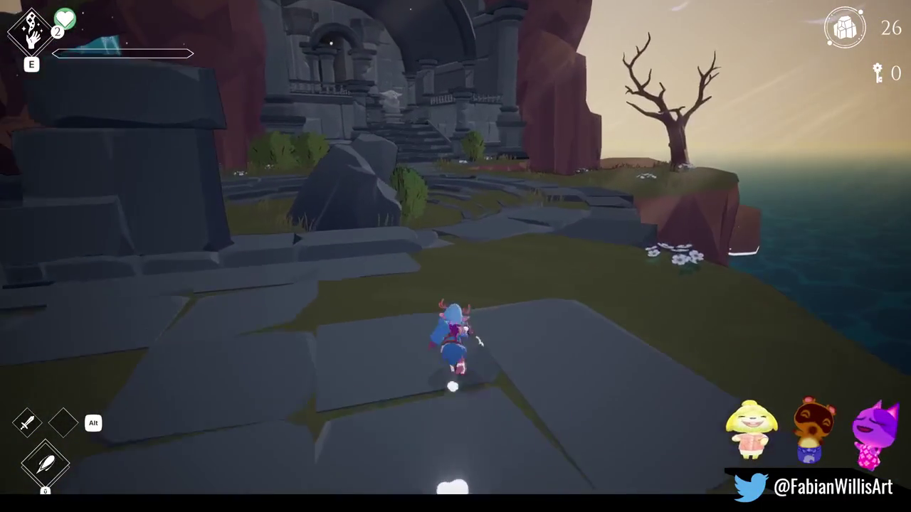
key("w")
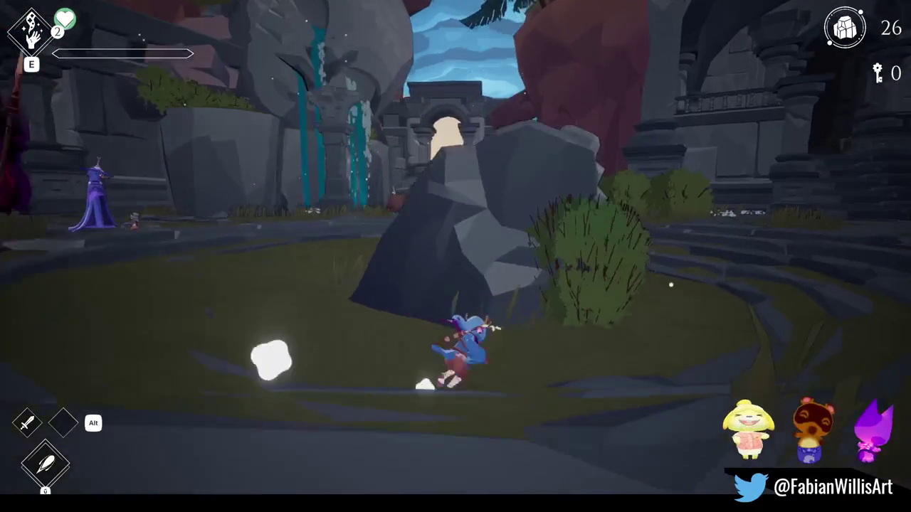
key("w")
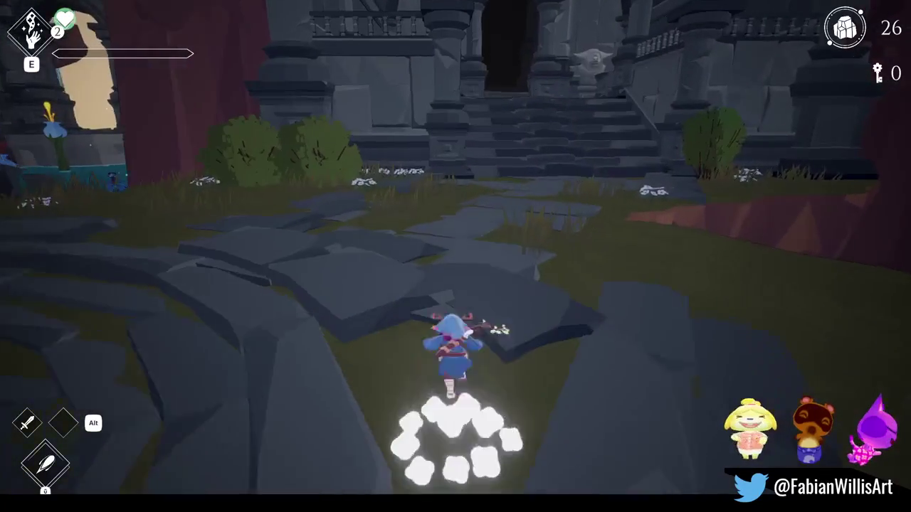
Reopen the Relics & Rites menu and view the second equipped charm, Evil's Bane
key("w")
key("Tab")
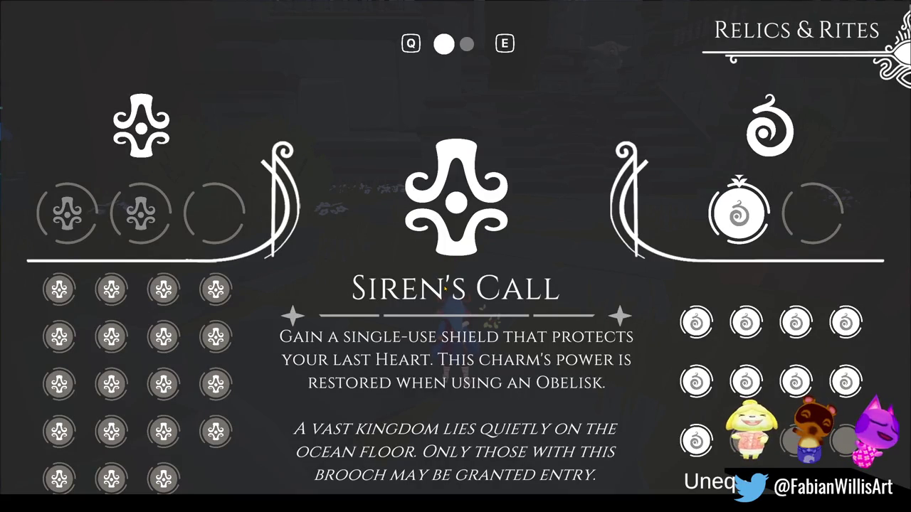
key("Tab")
key("Tab")
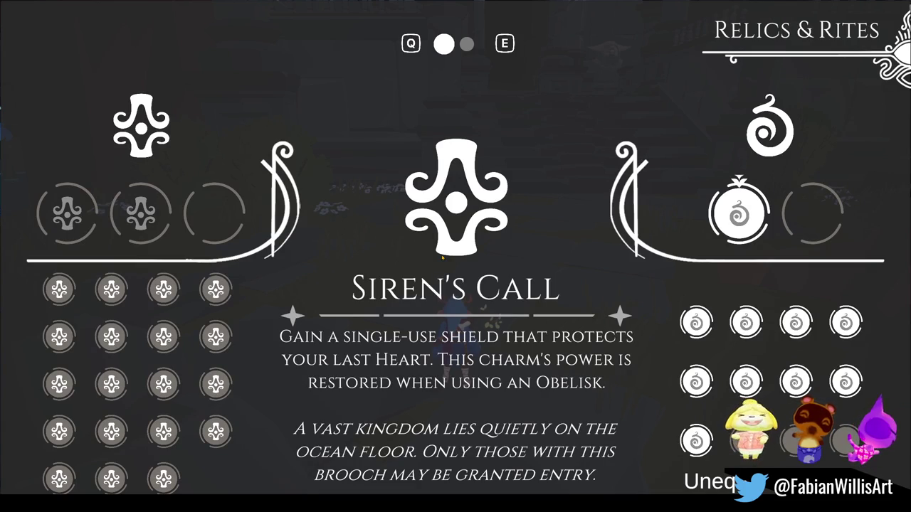
key("Right")
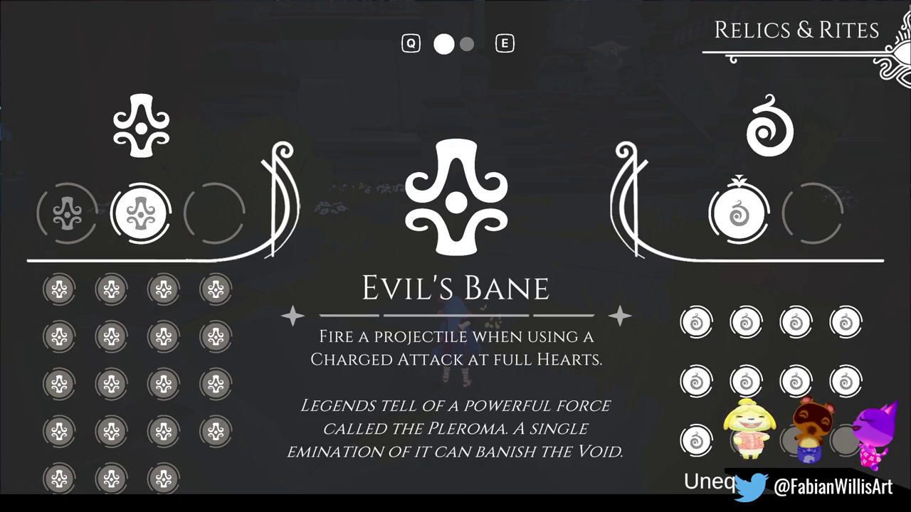
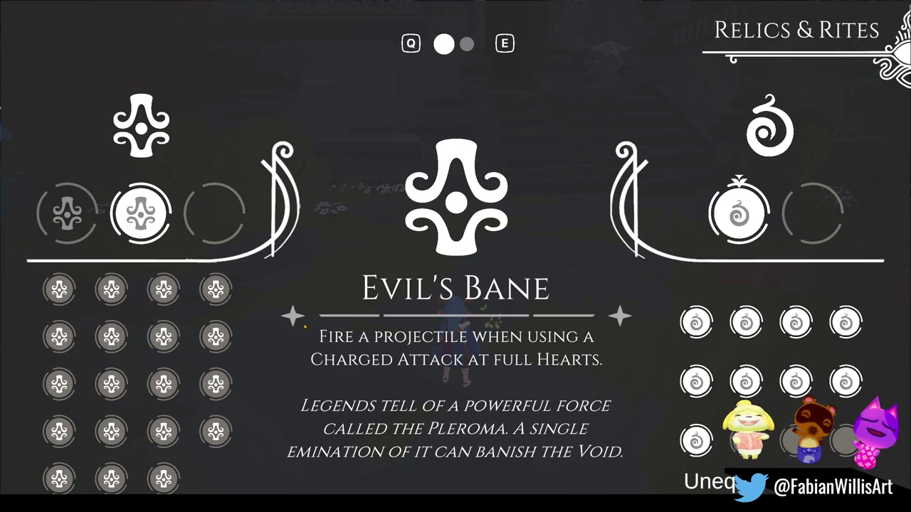
Snip the Evil's Bane description as a screenshot and close the Relics & Rites menu
key("super+shift+s")
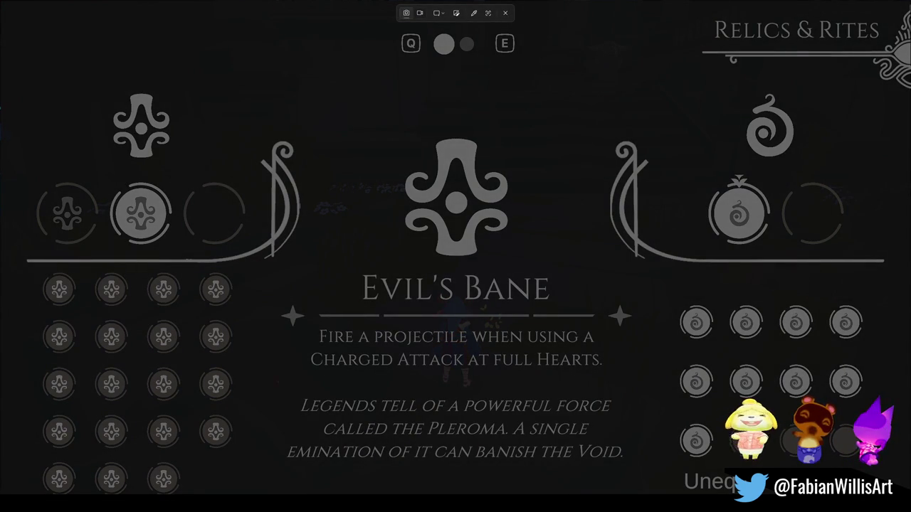
mouse_move(259, 281)
left_mouse_down()
mouse_move(585, 464)
mouse_move(585, 495)
left_mouse_up()
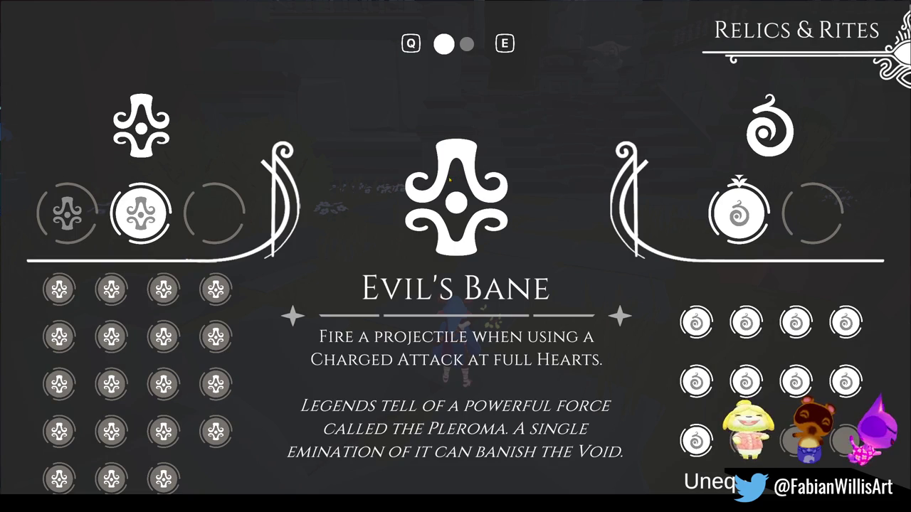
key("Escape")
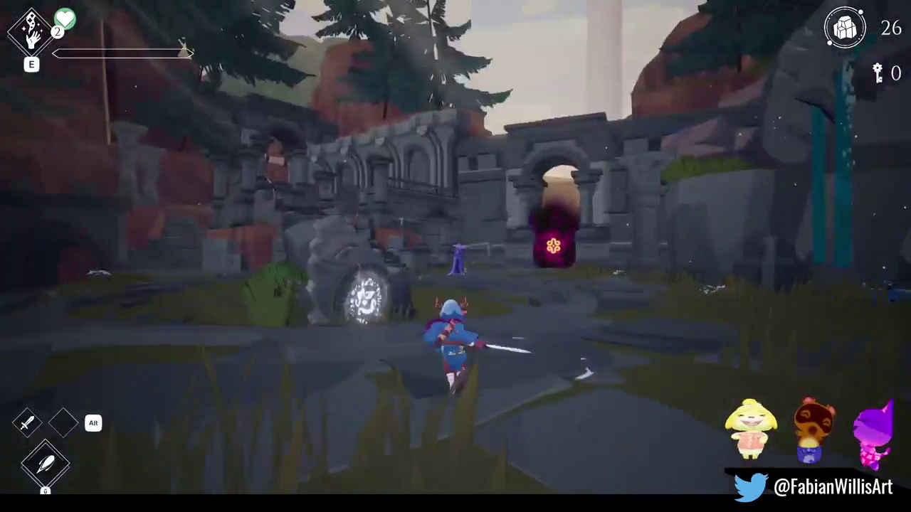
Run through the courtyard, then pause and quit to the main menu
key("w")
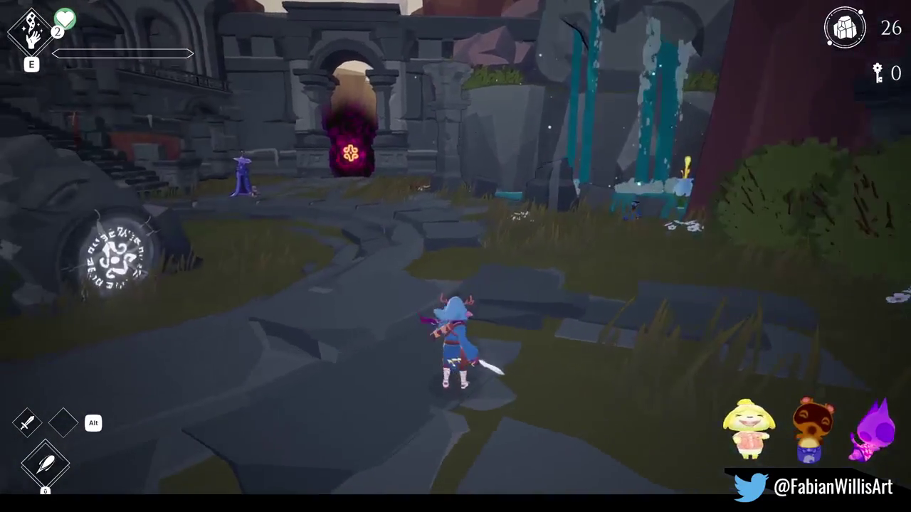
key("Escape")
left_click(416, 353)
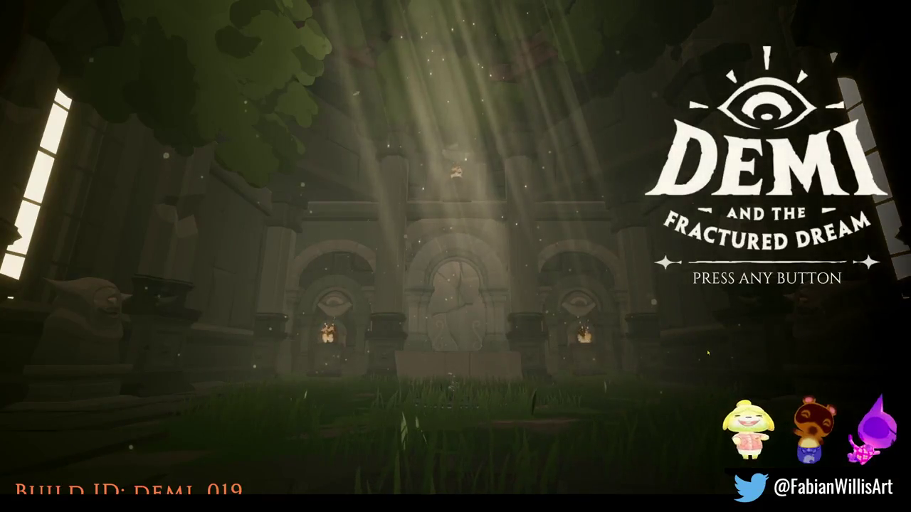
From the title screen, go to Playtest > Sand and Hub and load Sand Overworld
key("Return")
key("Down")
key("Down")
key("Down")
key("Down")
key("Return")
key("Down")
key("Down")
key("Up")
key("Return")
key("Down")
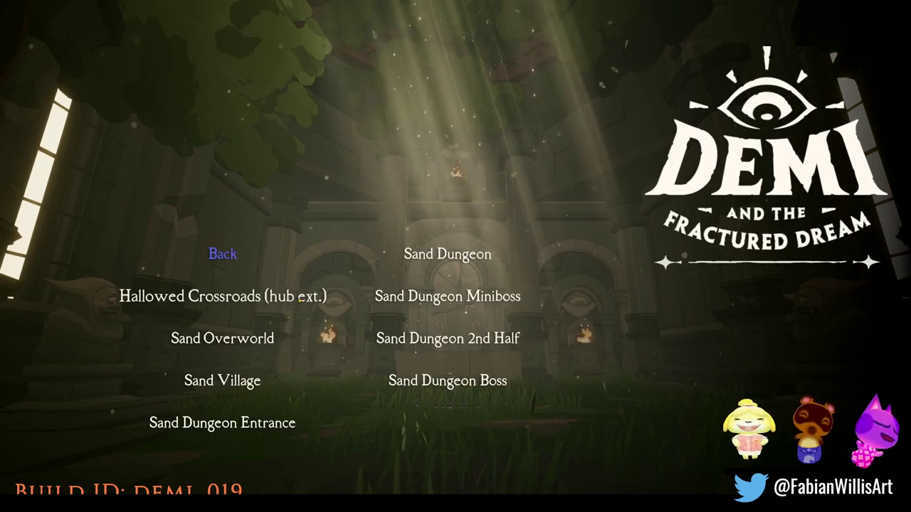
key("Right")
key("Up")
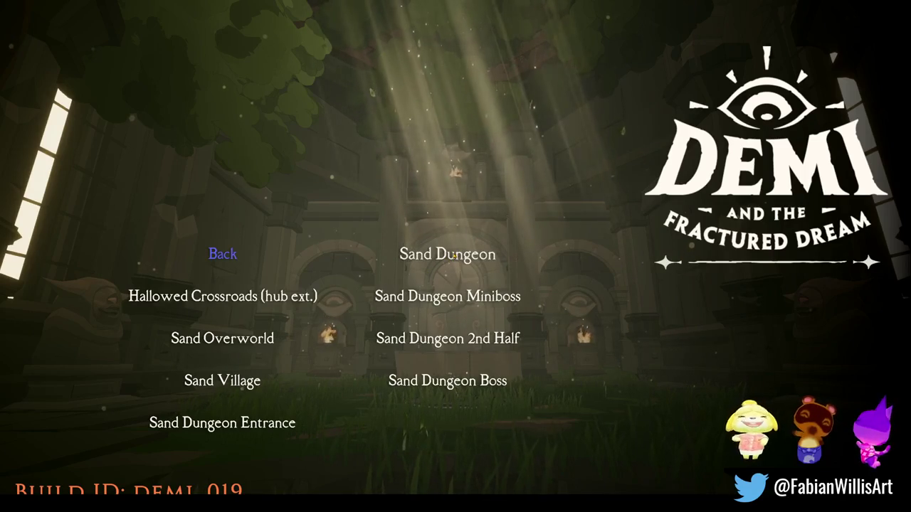
left_click(273, 341)
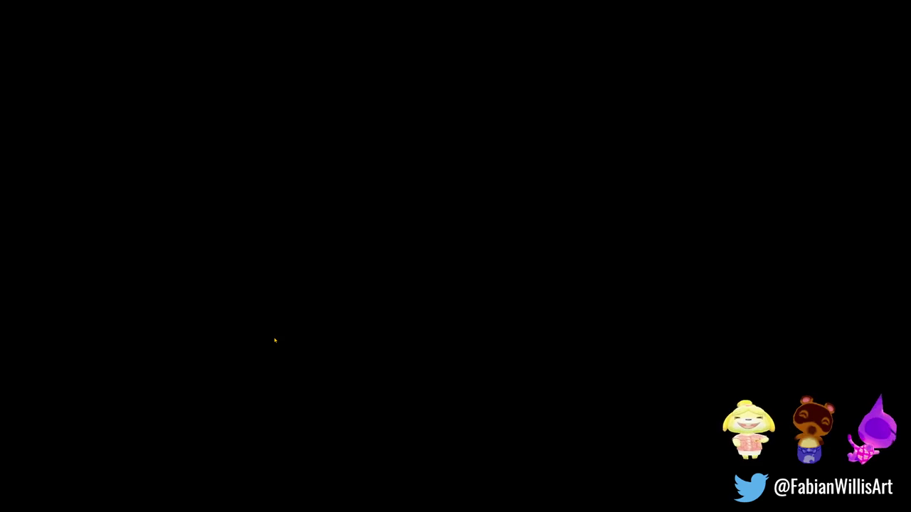
key("w")
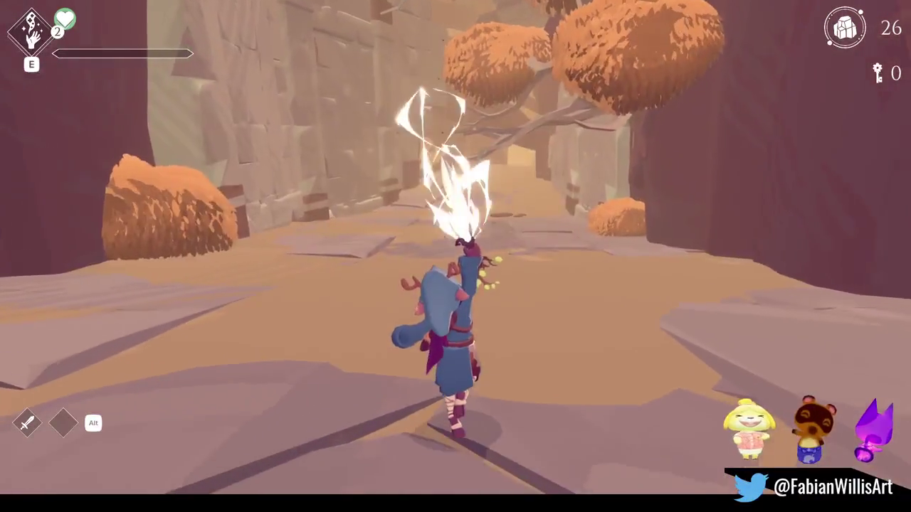
Run up the canyon, spawn a Voidling from the debug menu, and destroy it
key("w")
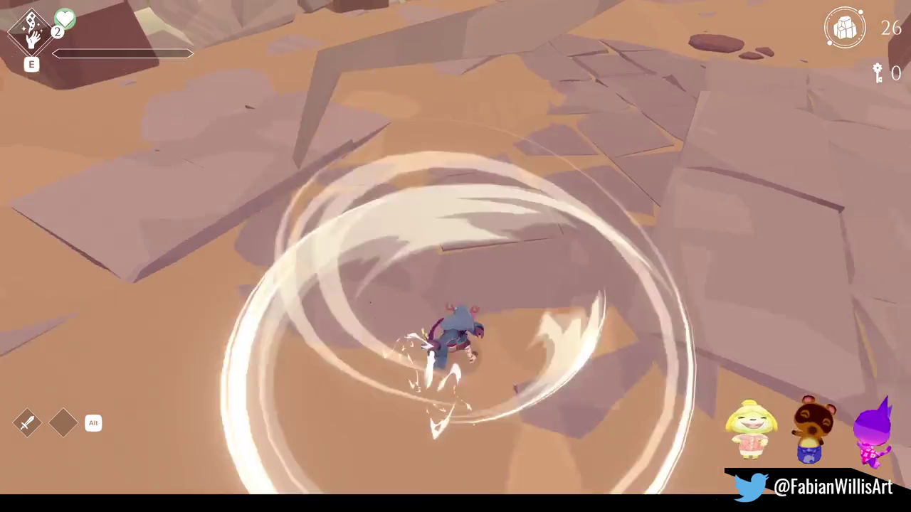
key("w")
key("w")
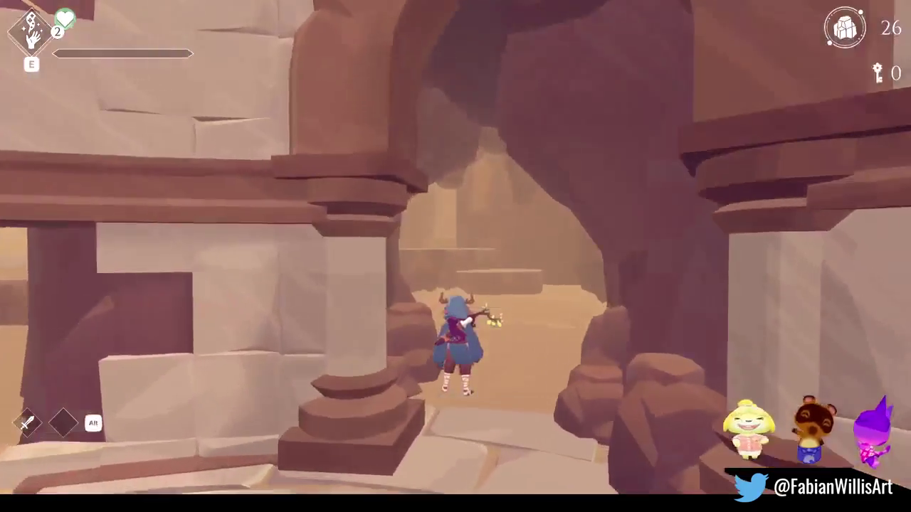
key("w")
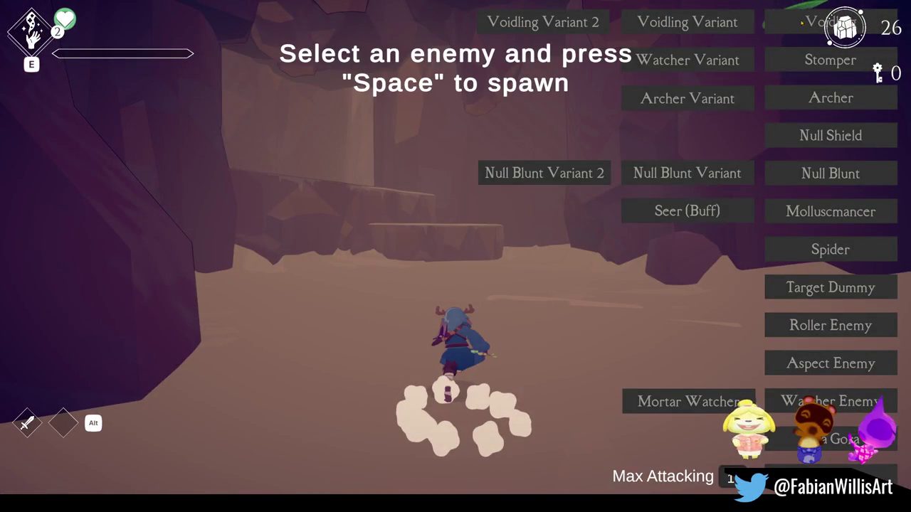
key("space")
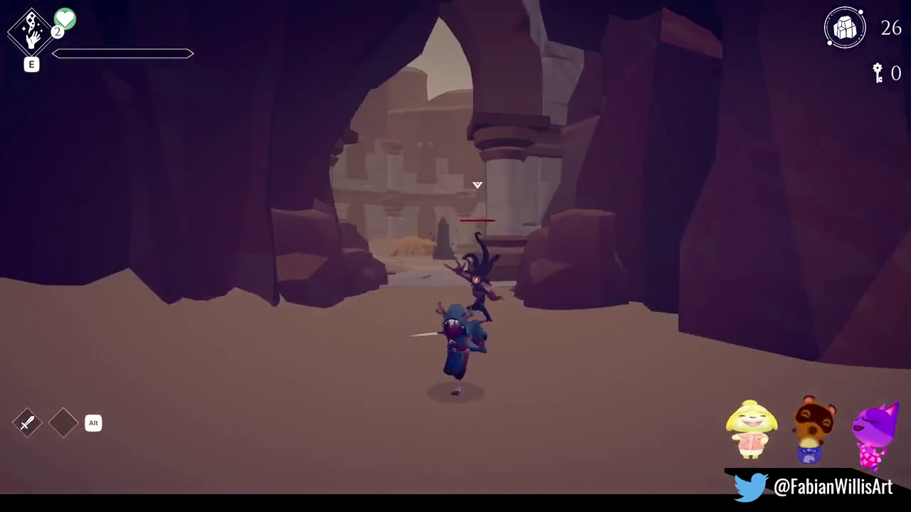
key("w")
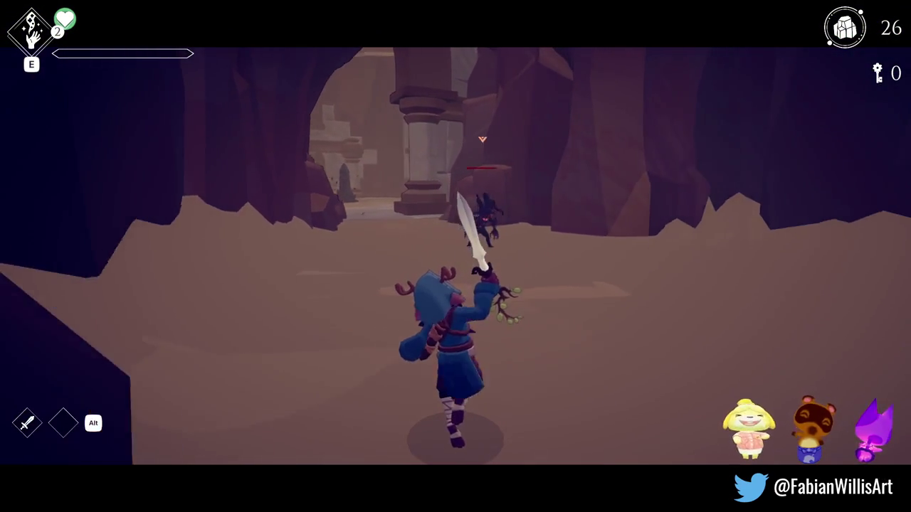
key("w")
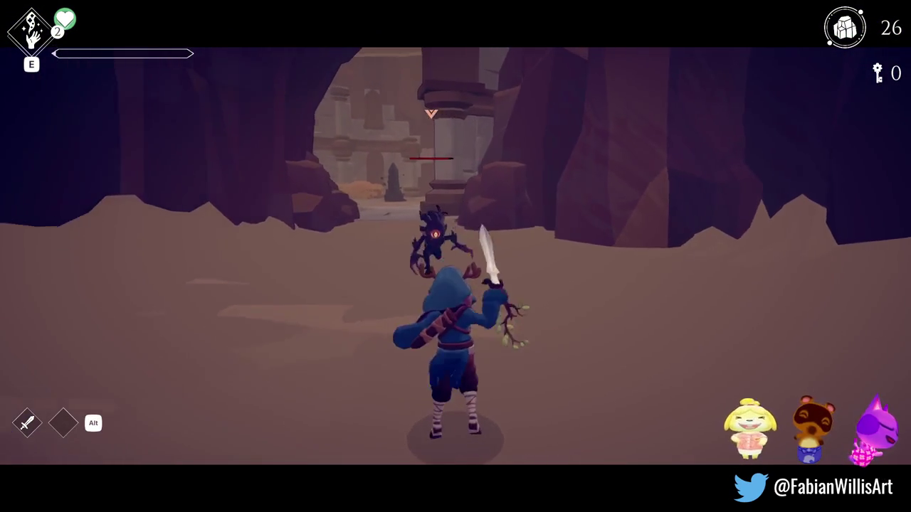
key("w")
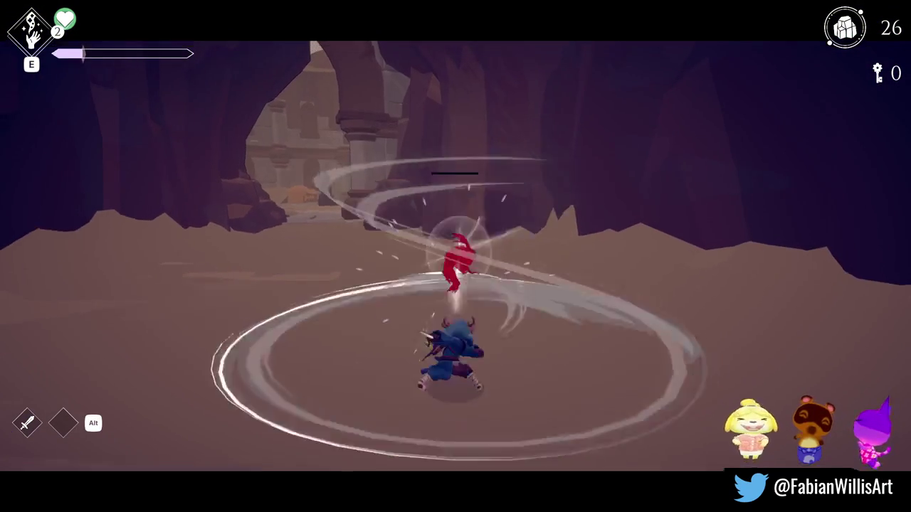
Spawn a second Voidling and defeat it with dashes and sword slashes
key("w")
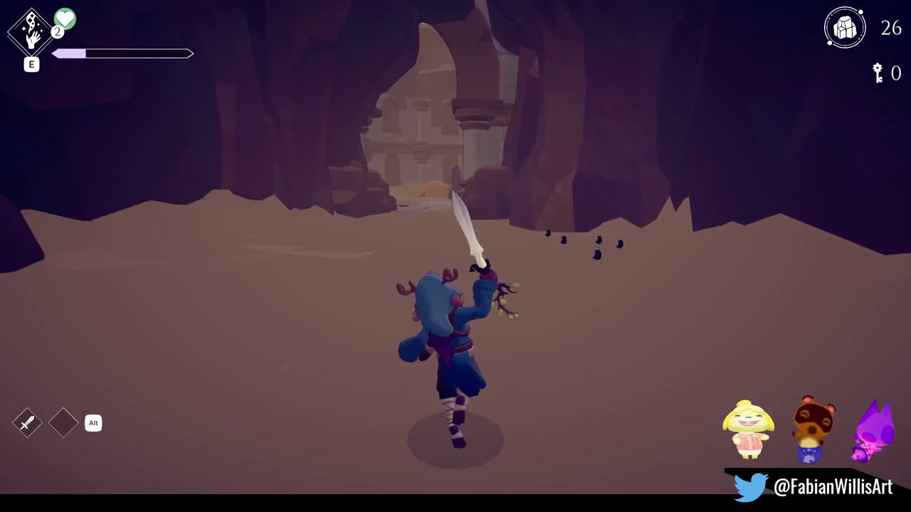
key("Tab")
key("space")
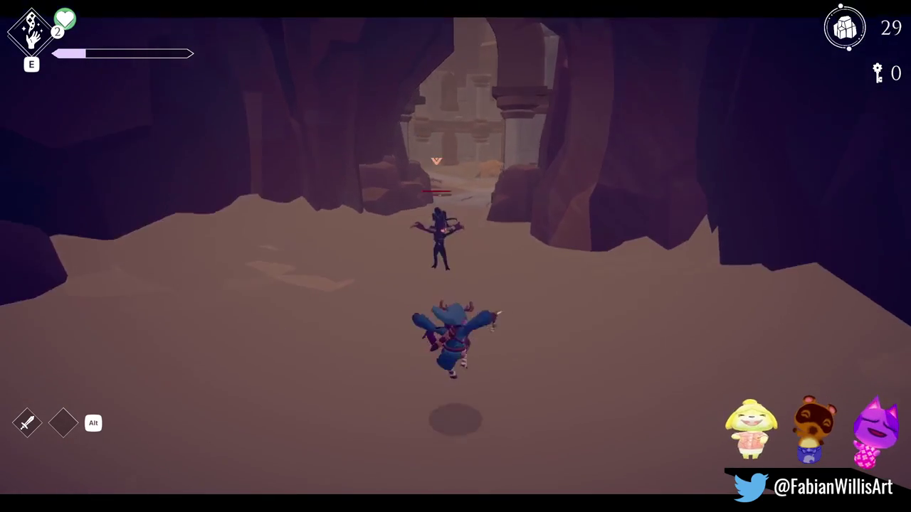
key("space")
key("w")
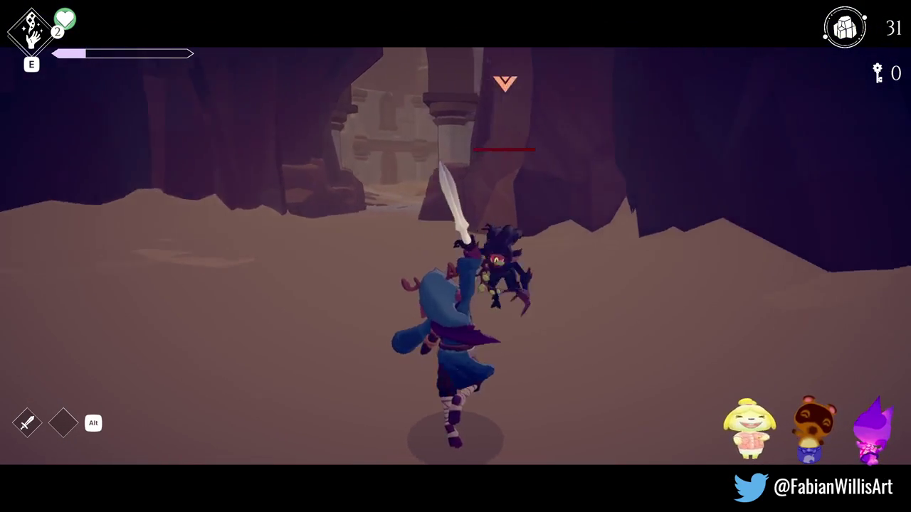
key("w")
key("space")
key("w")
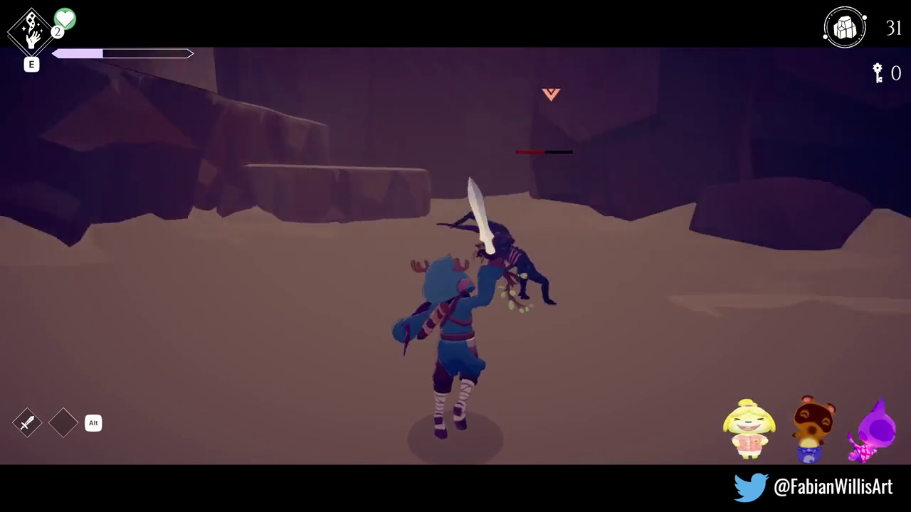
key("w")
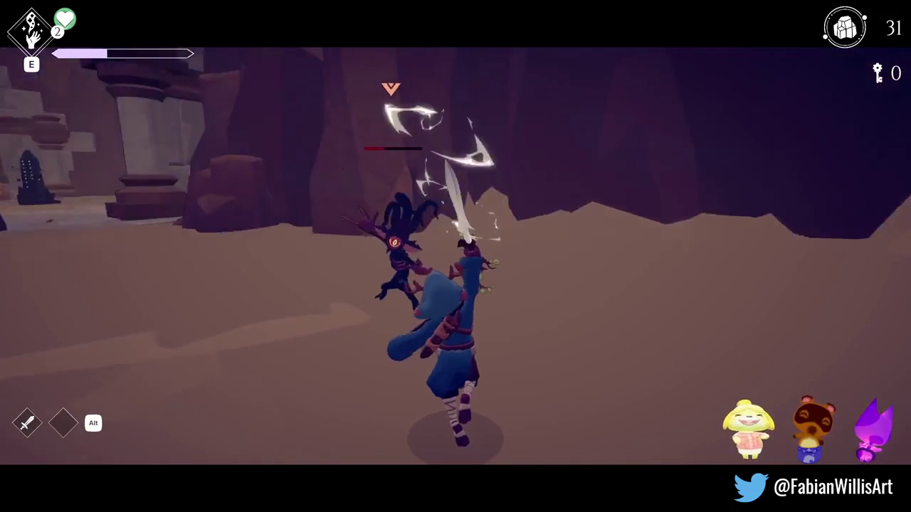
key("w")
key("w")
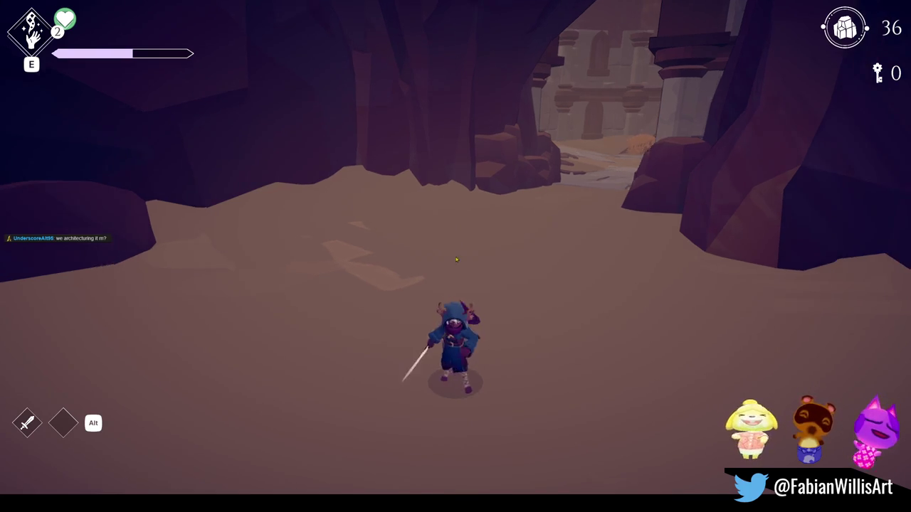
Open and close the pause menu, then stop Play mode with Ctrl+P
key("Escape")
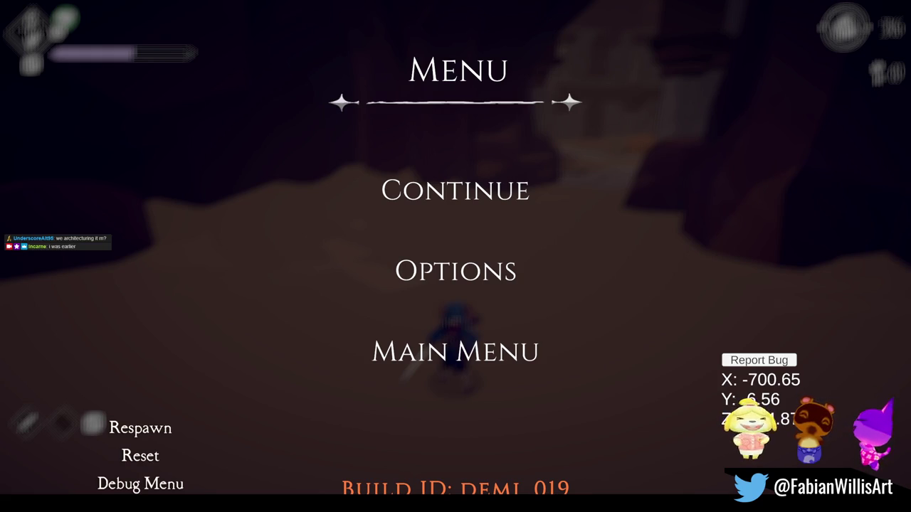
key("Escape")
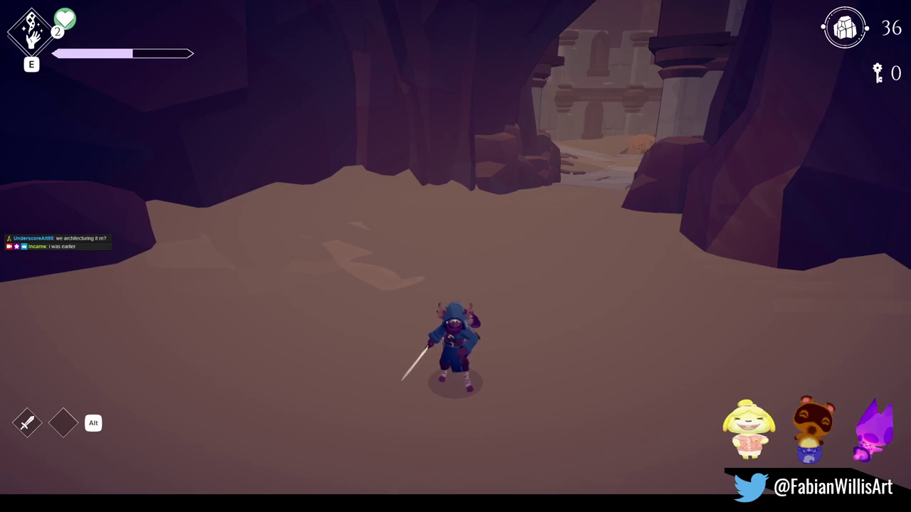
key("ctrl+p")
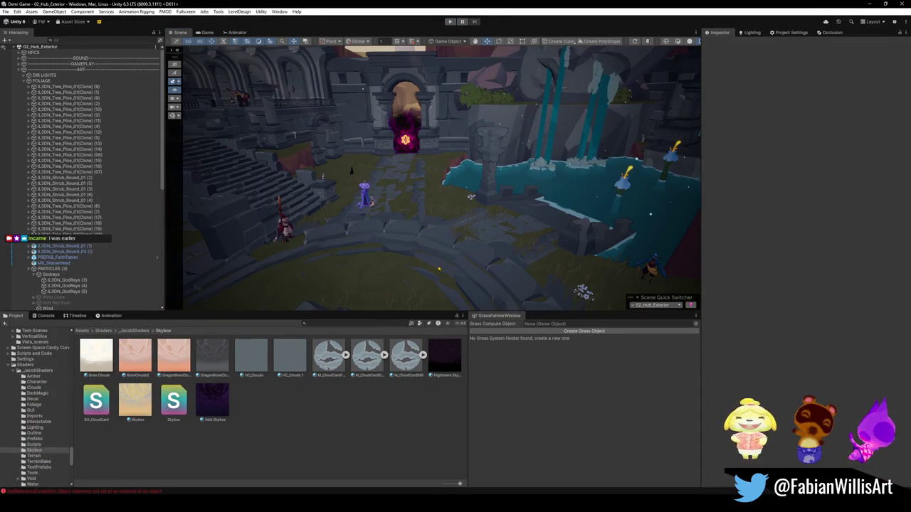
Select all Hierarchy objects and collapse the tree down to 02_Hub_Exterior
type("trials of")
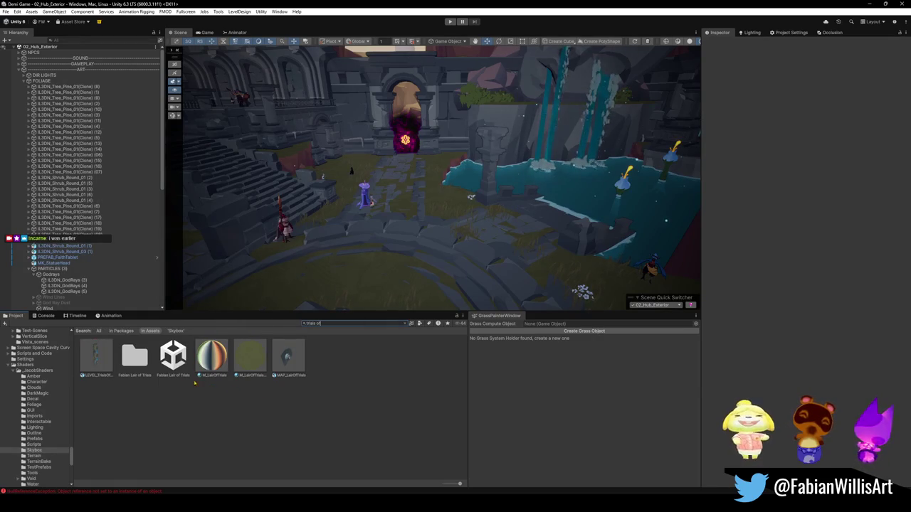
left_click(95, 176)
key("ctrl+a")
key("Left")
Rename the Fabian Lair of Trials scene asset to 'Trials Of Anima' and open it
left_click(180, 377)
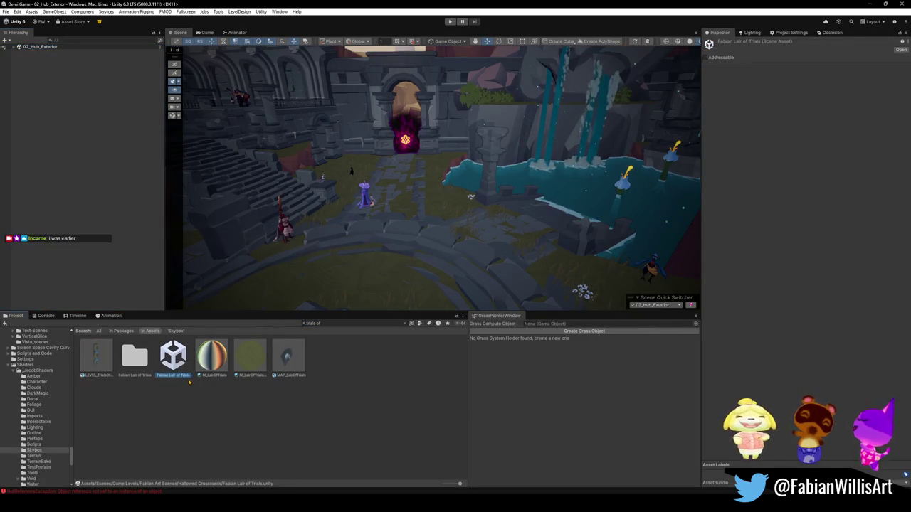
left_click(180, 375)
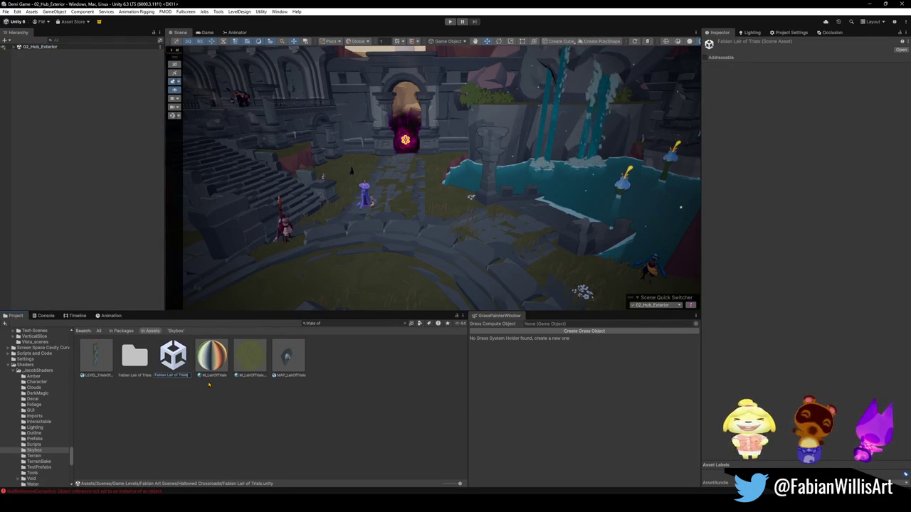
type("L")
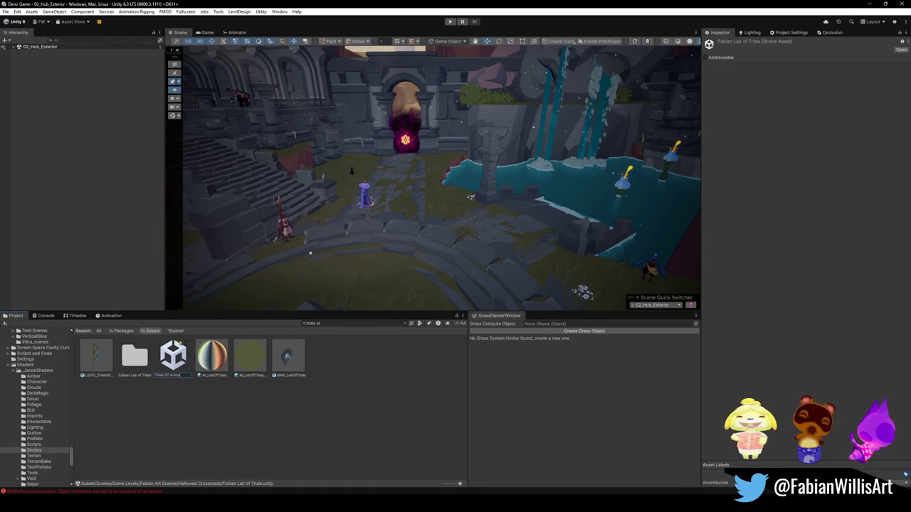
key("Return")
left_click(60, 238)
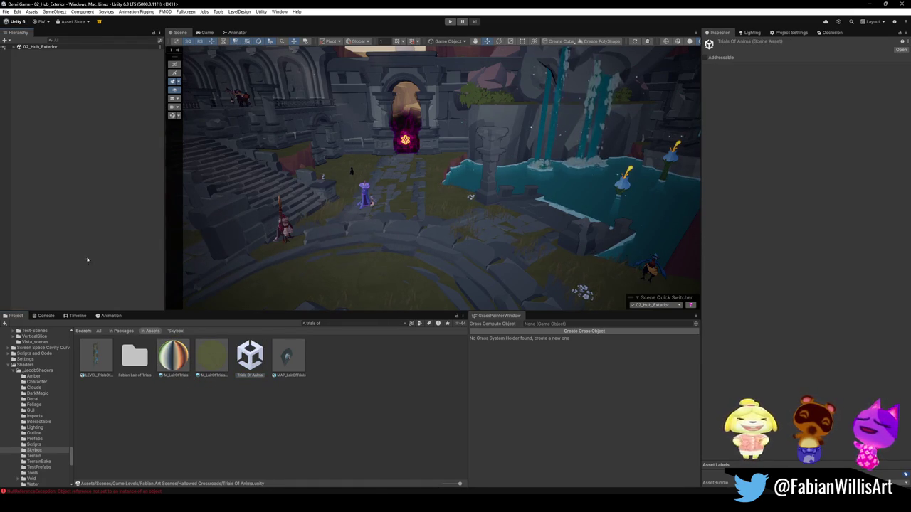
double_click(250, 355)
Fly into the arena, select COL.003, and expand its NavMesh Surface component
mouse_move(237, 240)
left_mouse_down()
mouse_move(346, 179)
mouse_move(471, 206)
mouse_move(571, 198)
left_mouse_up()
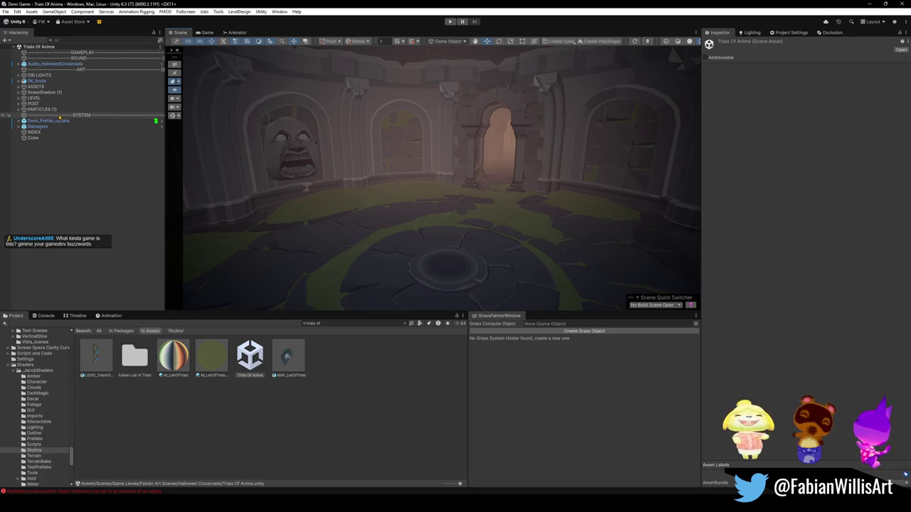
left_click(422, 259)
left_click(422, 258)
mouse_move(423, 258)
left_mouse_down()
mouse_move(498, 254)
mouse_move(413, 253)
left_mouse_up()
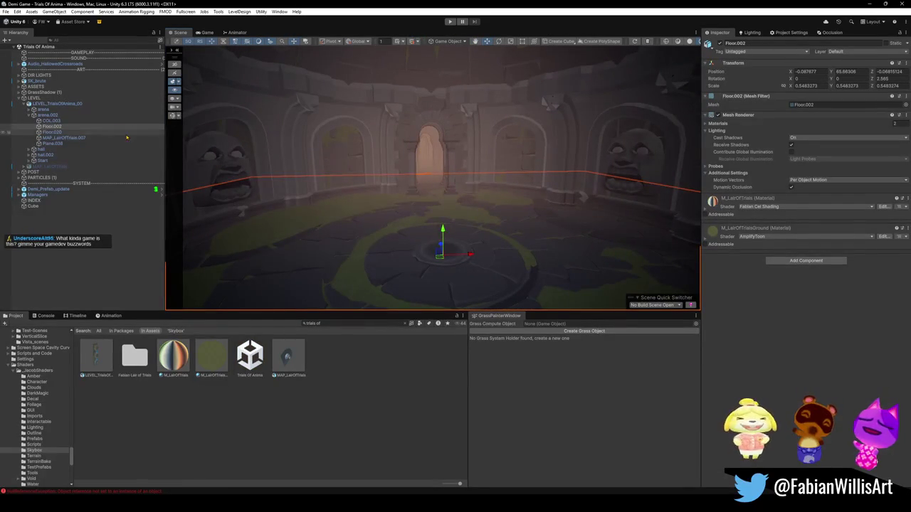
left_click(67, 121)
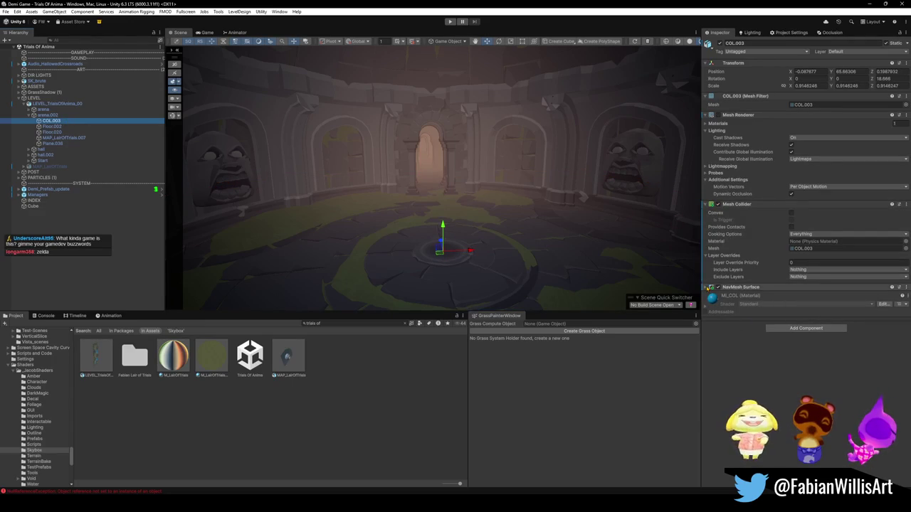
left_click(707, 286)
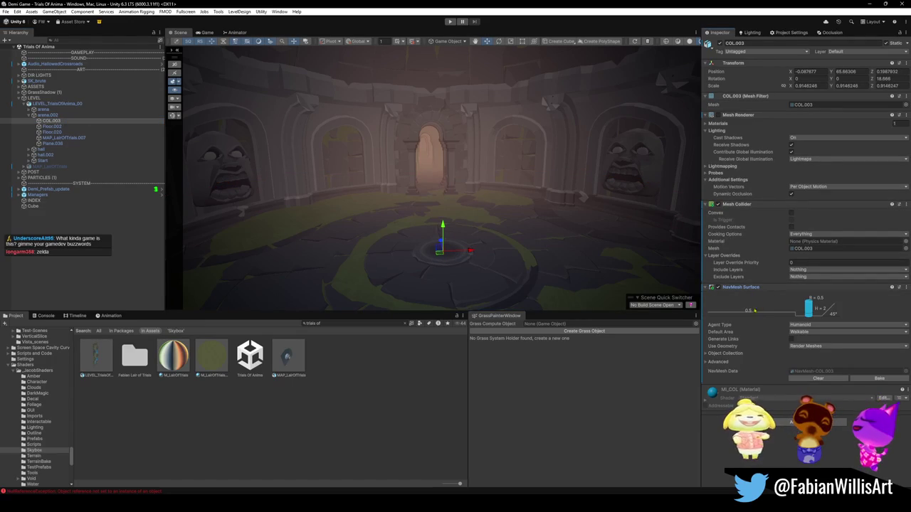
Set Use Geometry to Physics Colliders on COL through COL.004 and bake the NavMesh
left_click(826, 346)
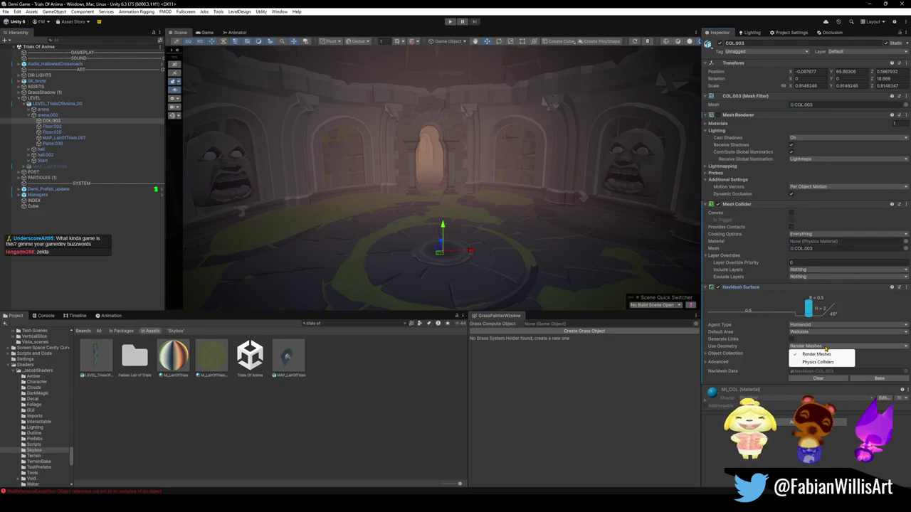
left_click(835, 360)
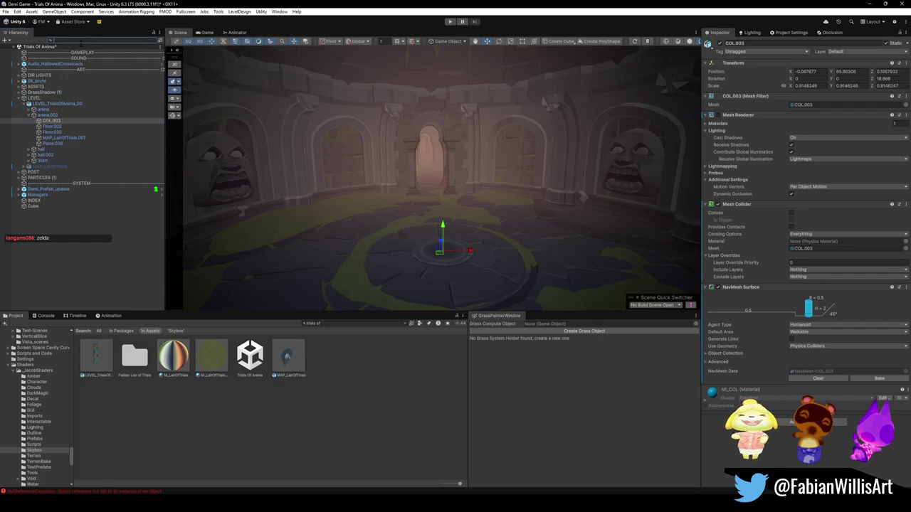
type("COL")
left_click(31, 75)
left_click(27, 52)
left_click(31, 74, "shift")
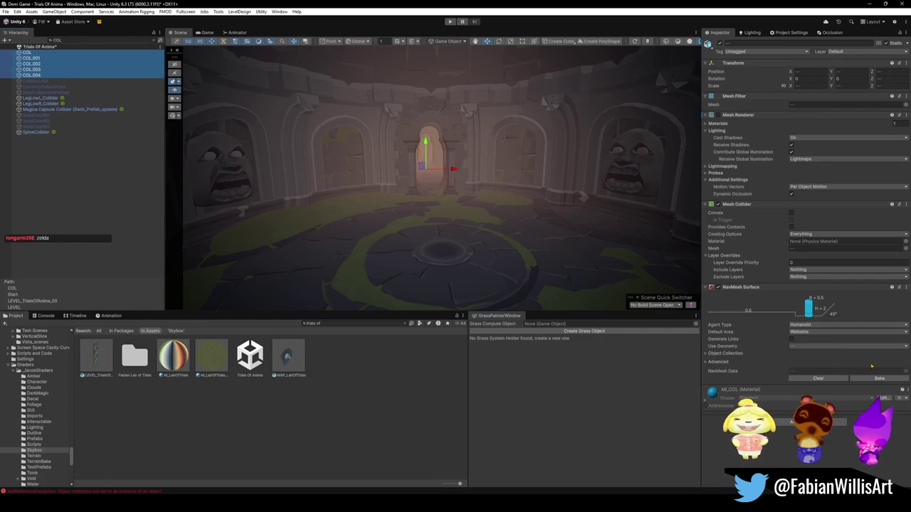
left_click(839, 346)
left_click(818, 362)
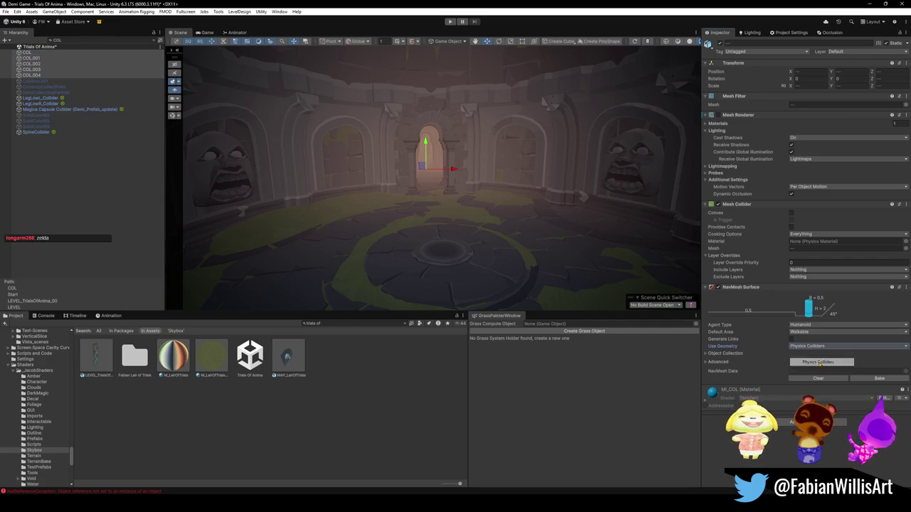
left_click(878, 382)
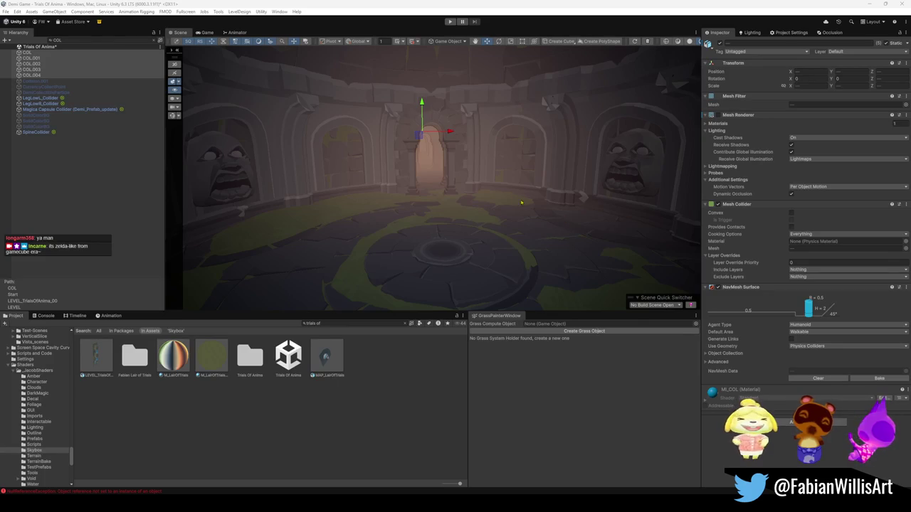
left_click_drag(520, 202, 511, 199)
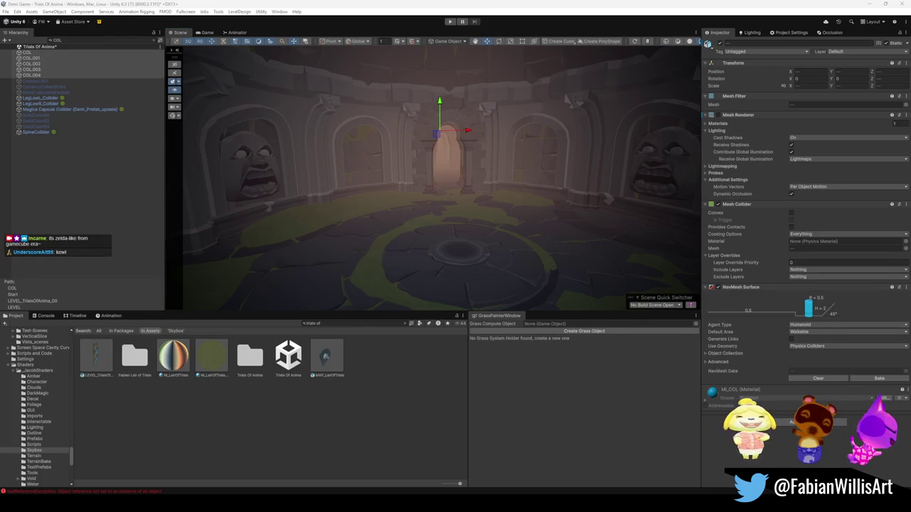
mouse_move(441, 218)
left_mouse_down()
mouse_move(431, 218)
mouse_move(437, 116)
mouse_move(433, 227)
mouse_move(427, 208)
mouse_move(437, 214)
mouse_move(401, 161)
left_mouse_up()
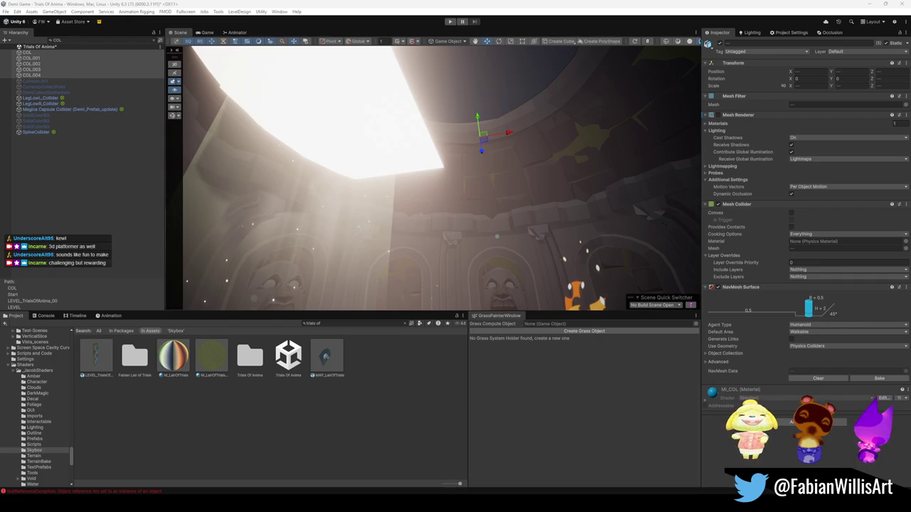
left_click_drag(398, 171, 393, 197)
Clear the 'COL' filter so the full Hierarchy is listed again
left_click(392, 197)
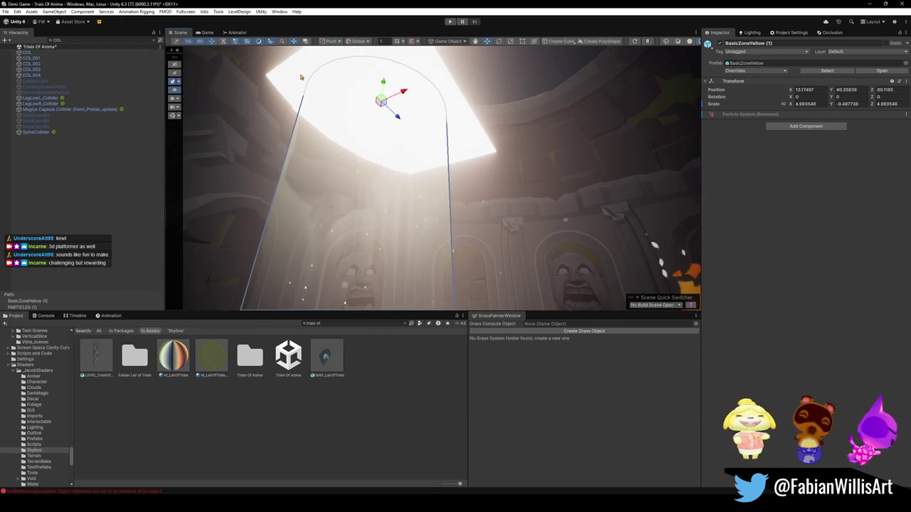
left_click(49, 40)
key("BackSpace")
key("BackSpace")
key("BackSpace")
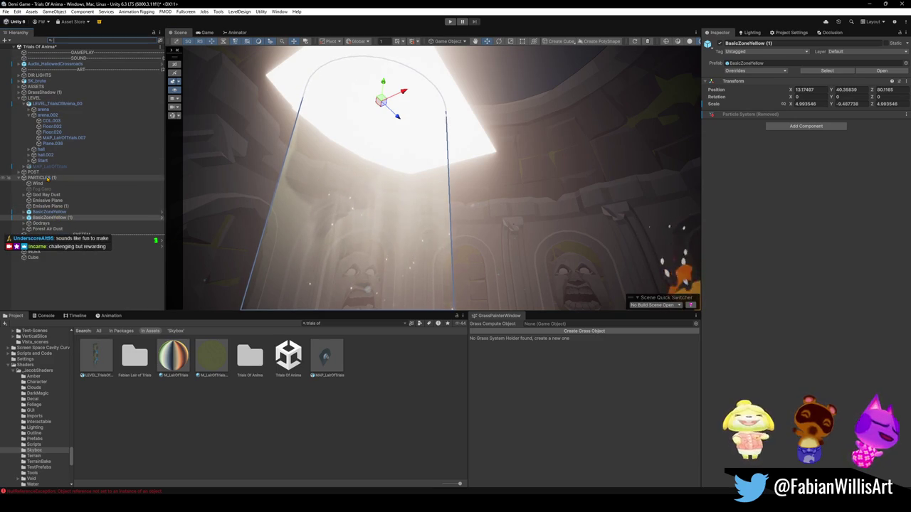
Select the Emissive Plane skylight and scale it wider along X
left_click(439, 99)
mouse_move(439, 98)
left_mouse_down()
mouse_move(278, 233)
mouse_move(309, 211)
mouse_move(396, 222)
mouse_move(410, 138)
left_mouse_up()
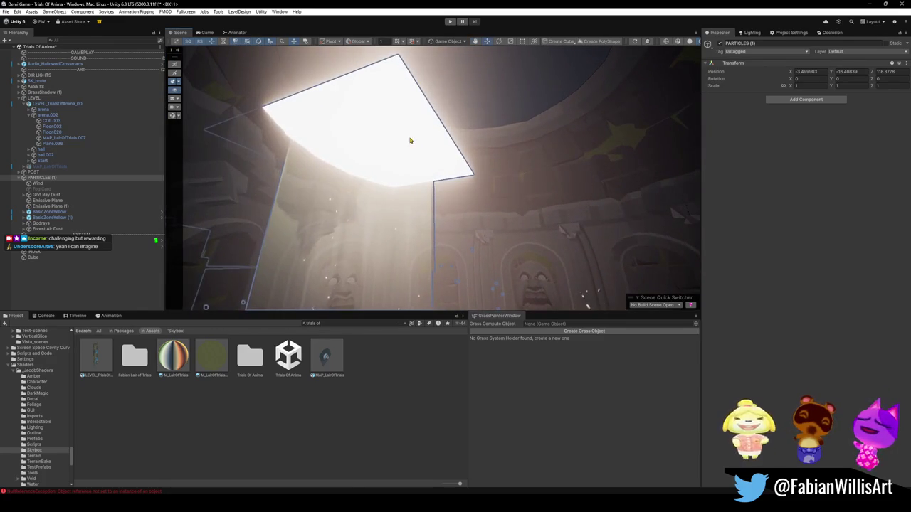
left_click(399, 153, "shift")
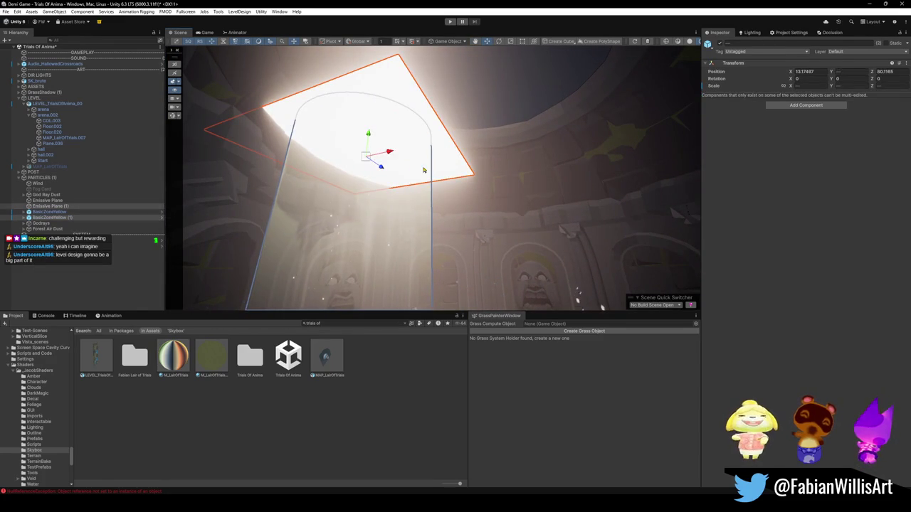
left_click_drag(396, 154, 488, 150)
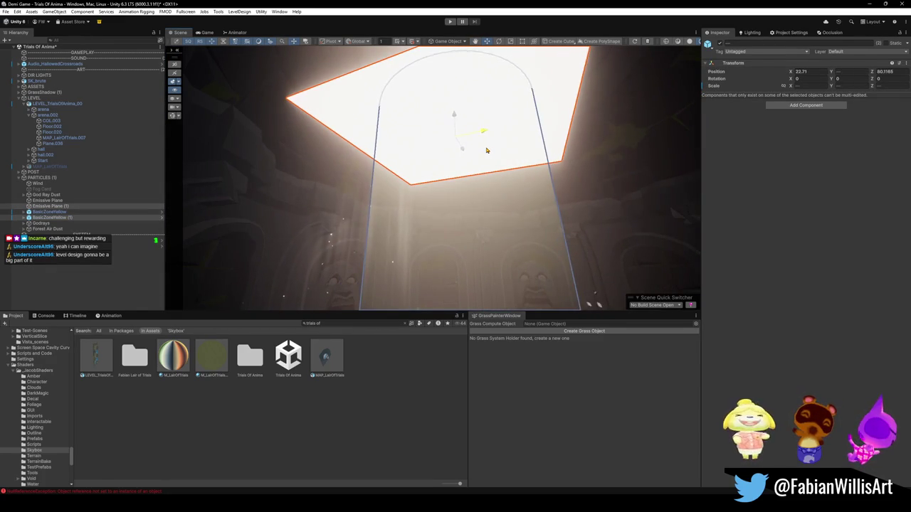
key("ctrl+z")
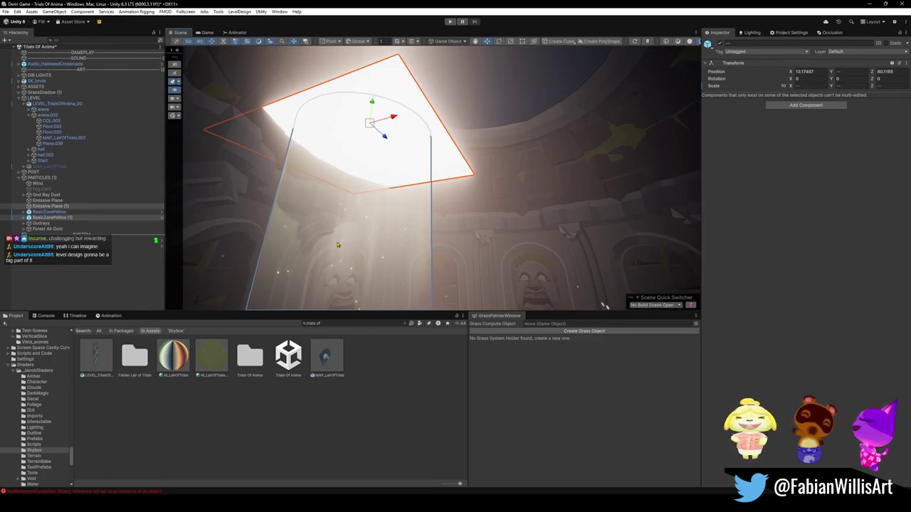
left_click(400, 138)
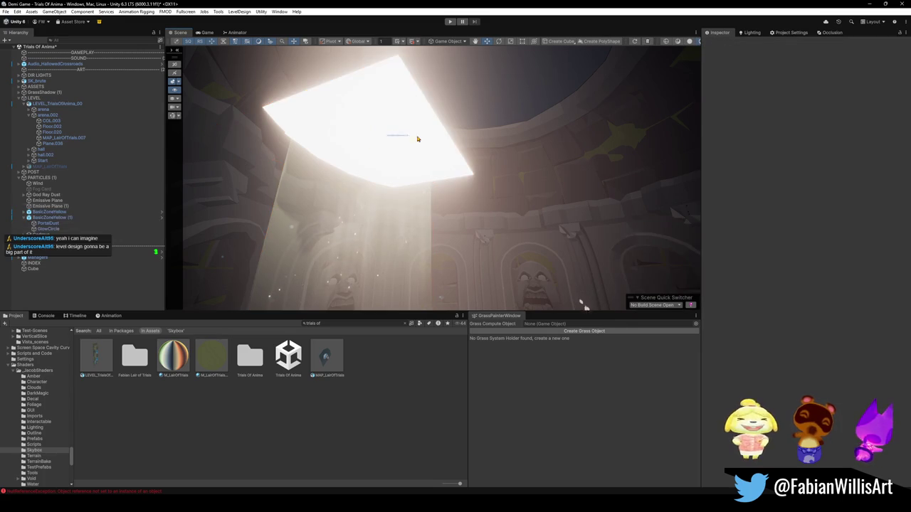
left_click(431, 131)
scroll(463, 134, "up", 5)
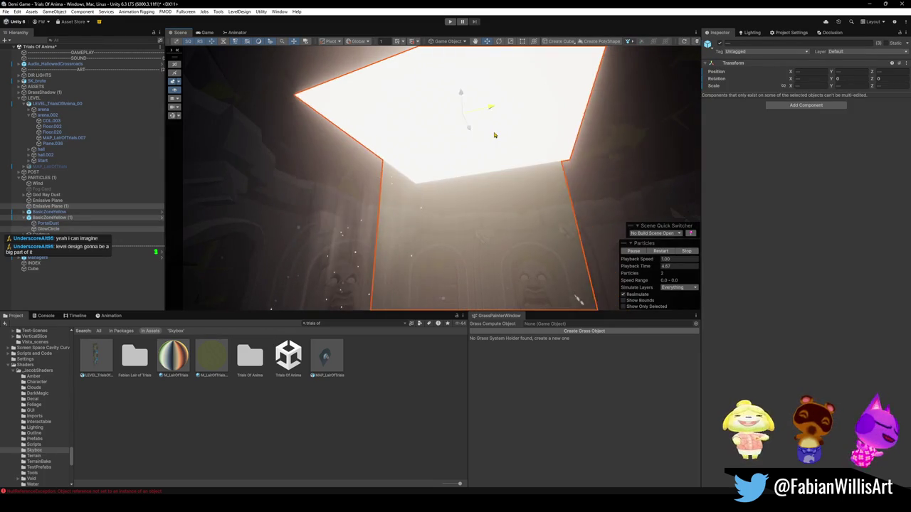
key("r")
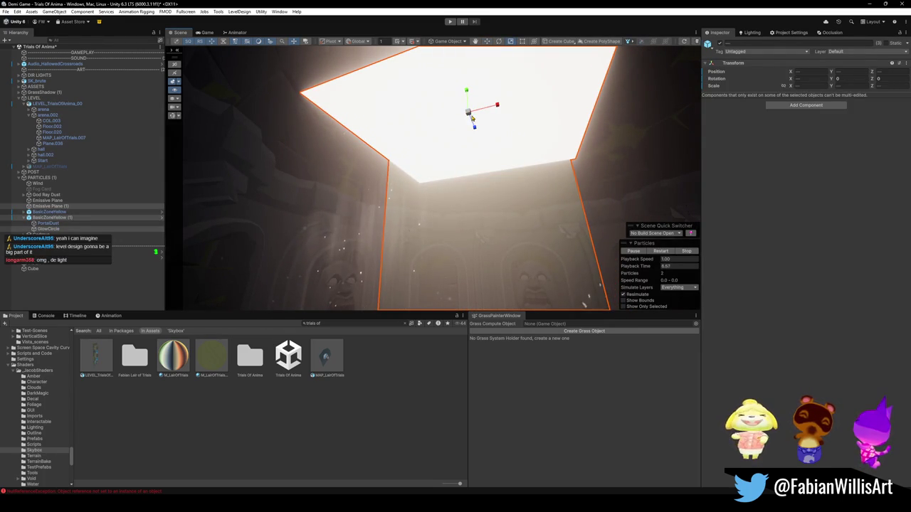
scroll(469, 119, "down", 2)
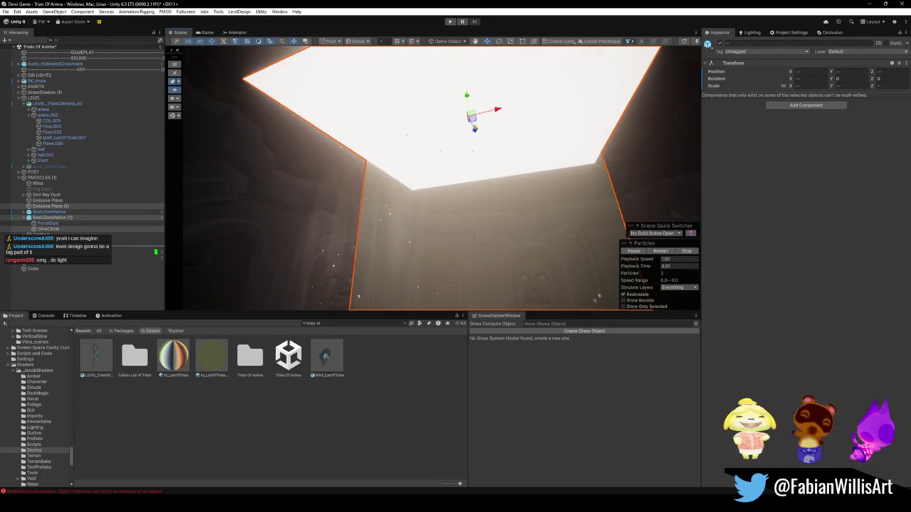
scroll(471, 85, "up", 4)
scroll(469, 56, "down", 3)
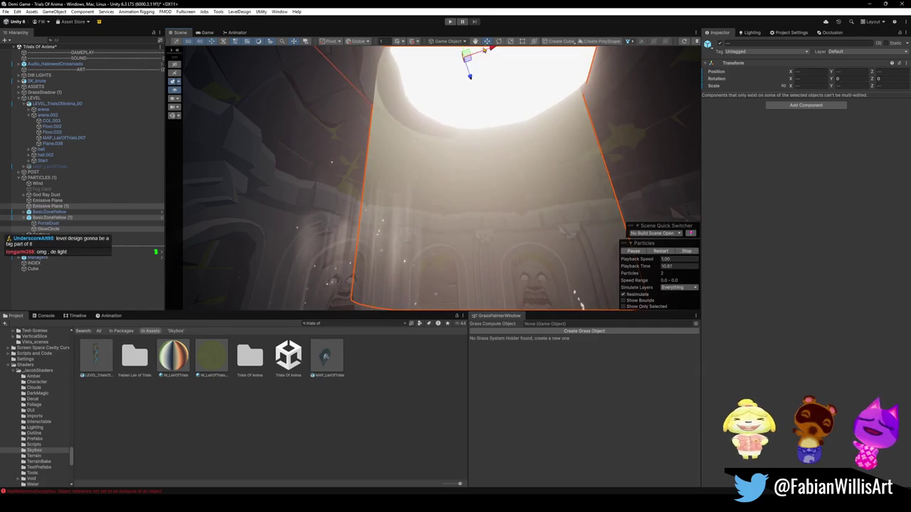
mouse_move(442, 103)
left_mouse_down()
mouse_move(474, 106)
mouse_move(433, 198)
left_mouse_up()
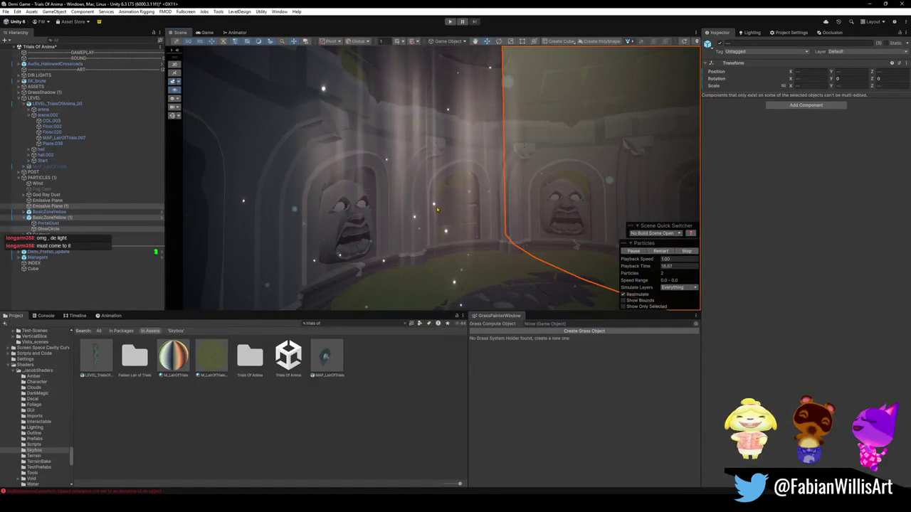
Inspect the God Ray Dust particle systems, then select the desert torch prefab
left_click(437, 205)
left_click(451, 202)
left_click(450, 203, "shift")
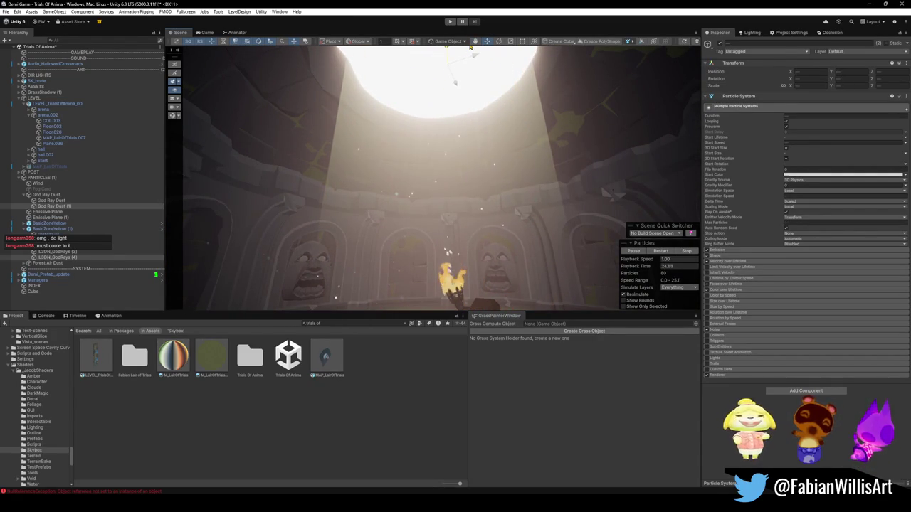
mouse_move(453, 102)
left_mouse_down()
mouse_move(444, 182)
mouse_move(443, 138)
mouse_move(462, 135)
mouse_move(358, 149)
mouse_move(346, 162)
mouse_move(473, 208)
mouse_move(486, 230)
left_mouse_up()
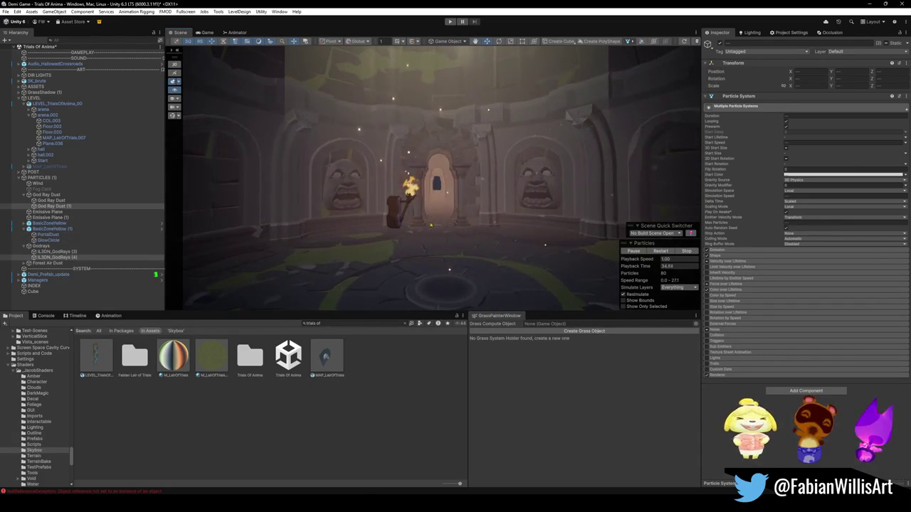
left_click(395, 208)
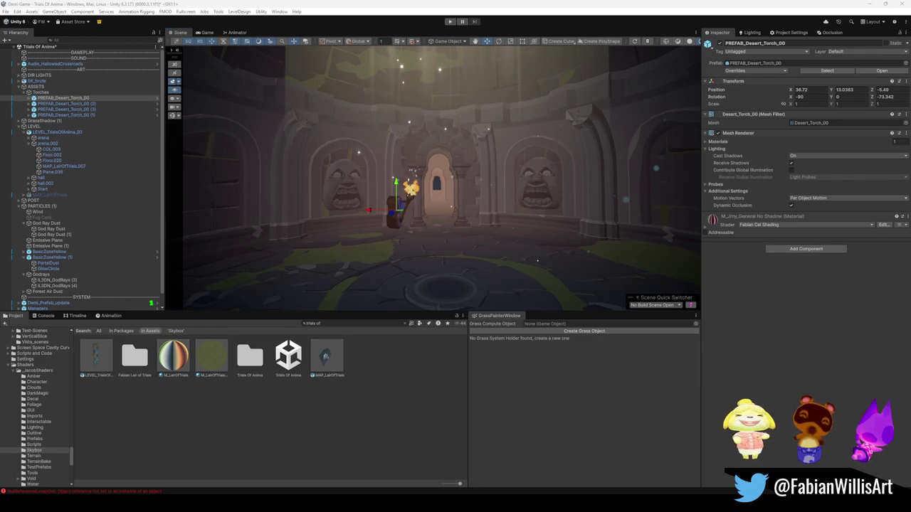
Move the desert torch into the wall niche at 55.44, 14.73, -7.33
key("f")
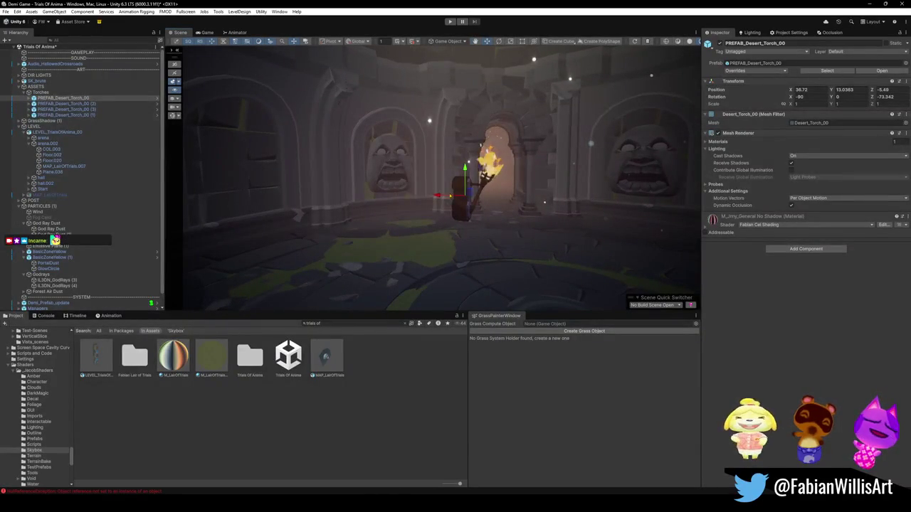
mouse_move(440, 194)
left_mouse_down()
mouse_move(215, 187)
mouse_move(193, 195)
mouse_move(291, 207)
left_mouse_up()
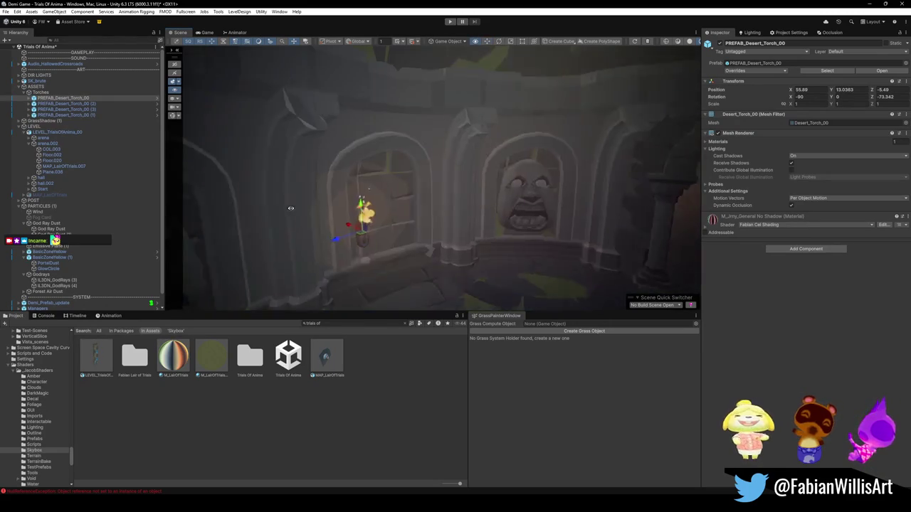
scroll(291, 207, "up", 3)
mouse_move(356, 213)
left_mouse_down()
mouse_move(376, 223)
mouse_move(380, 213)
left_mouse_up()
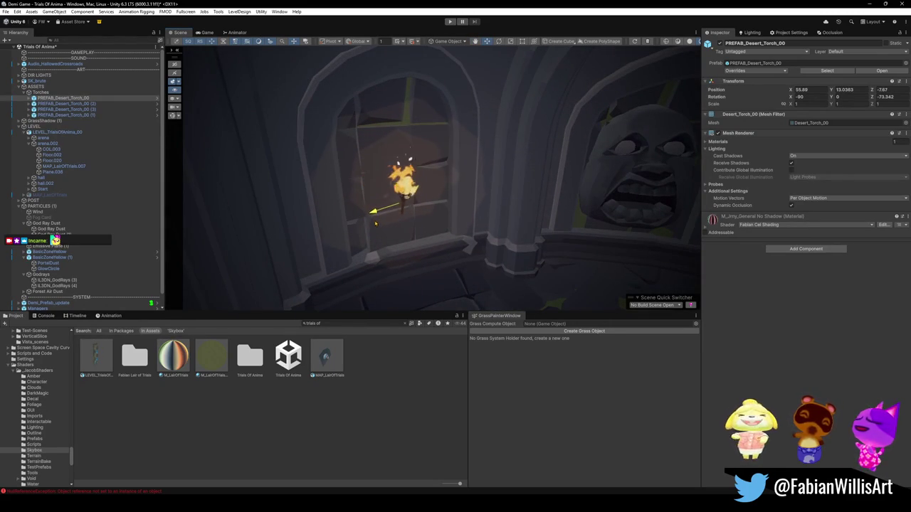
key("x")
key("f")
mouse_move(435, 187)
left_mouse_down()
mouse_move(416, 178)
mouse_move(424, 214)
mouse_move(410, 215)
left_mouse_up()
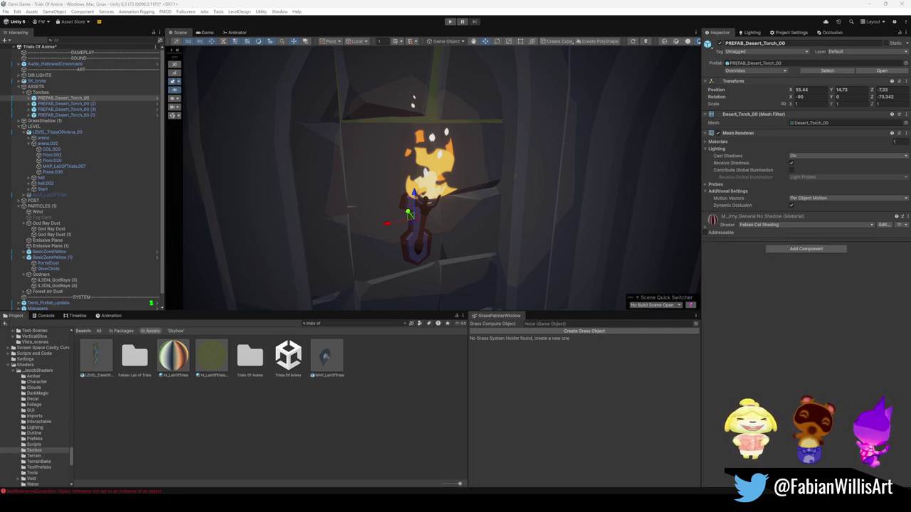
left_click_drag(1, 241, 65, 241)
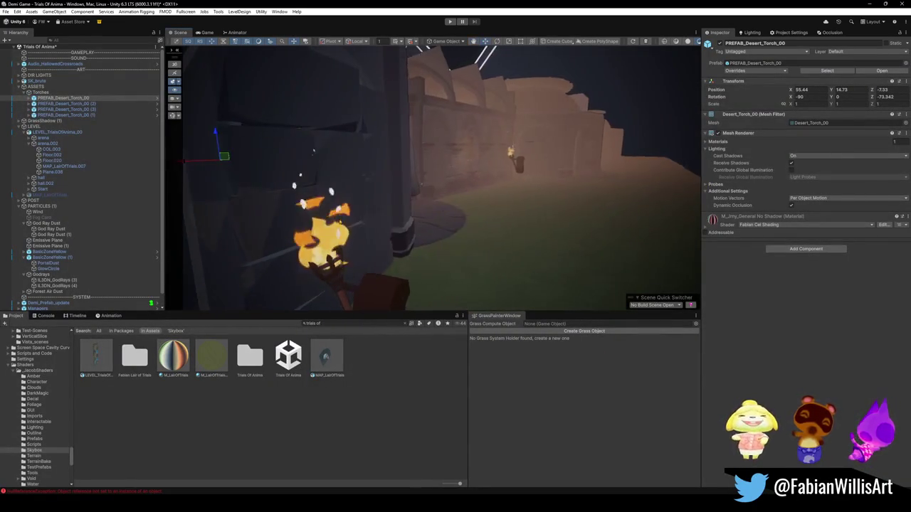
left_click(499, 248)
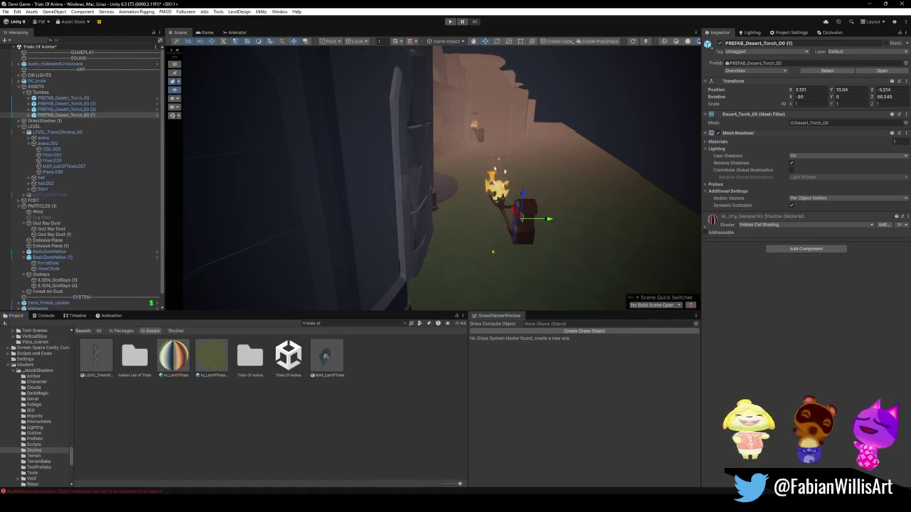
Move torch instance (1) into the archway niche at 10.34, 14.57, -7.13, then deselect
left_click(530, 216)
left_click(530, 217)
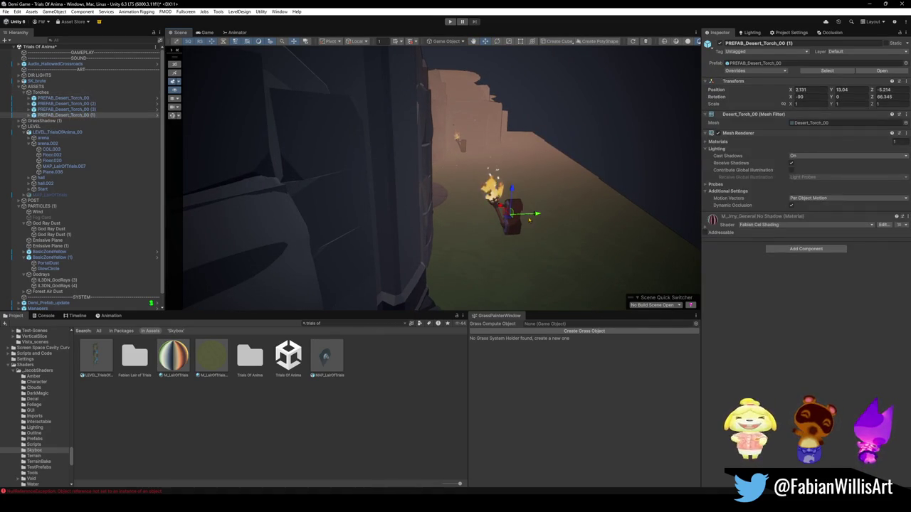
left_click_drag(537, 215, 422, 220)
key("f")
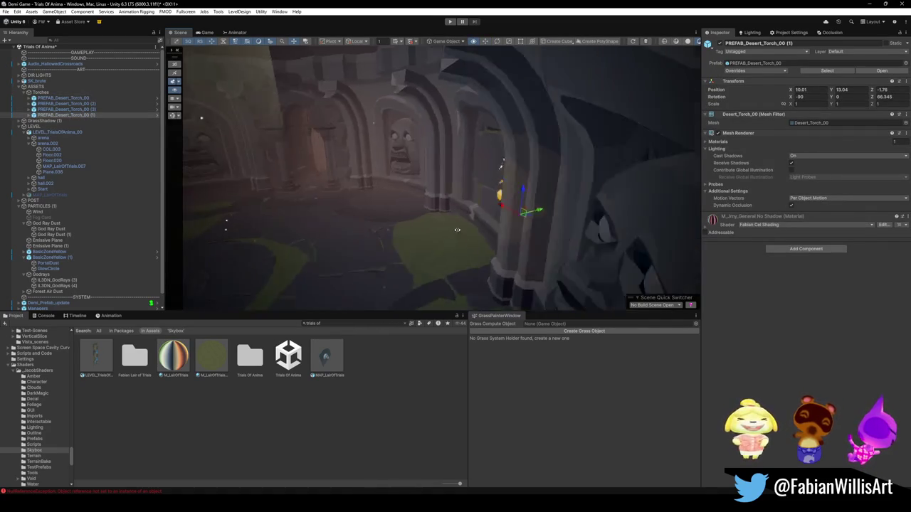
mouse_move(562, 206)
left_mouse_down()
mouse_move(434, 214)
mouse_move(479, 192)
mouse_move(470, 168)
left_mouse_up()
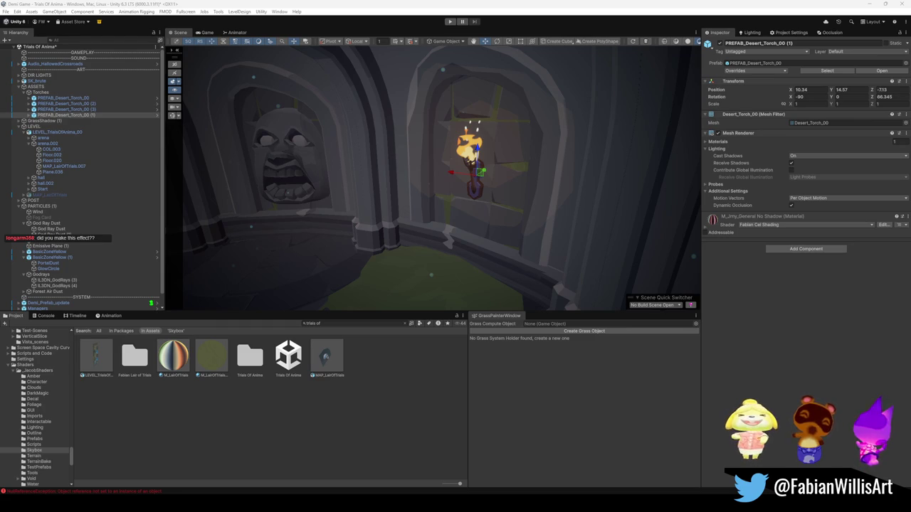
scroll(369, 161, "down", 5)
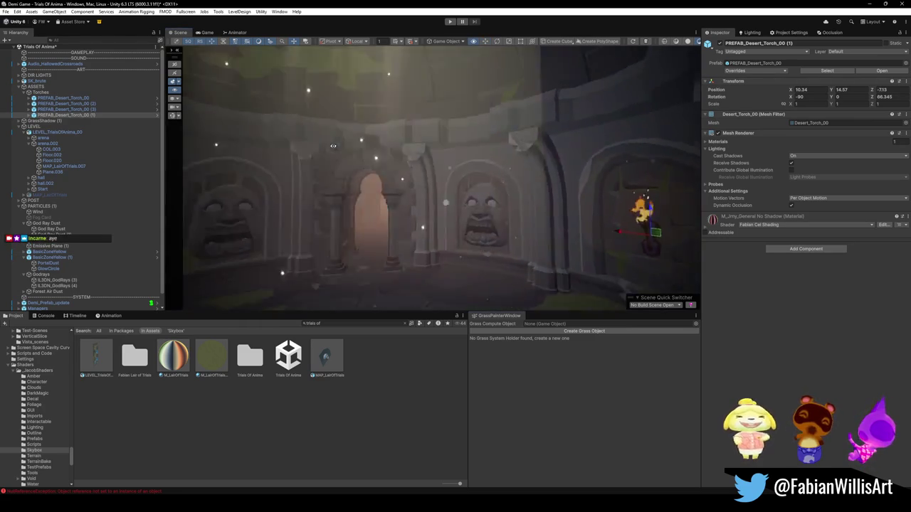
mouse_move(369, 162)
left_mouse_down()
mouse_move(464, 194)
mouse_move(496, 196)
mouse_move(500, 174)
mouse_move(399, 246)
left_mouse_up()
left_click(495, 204)
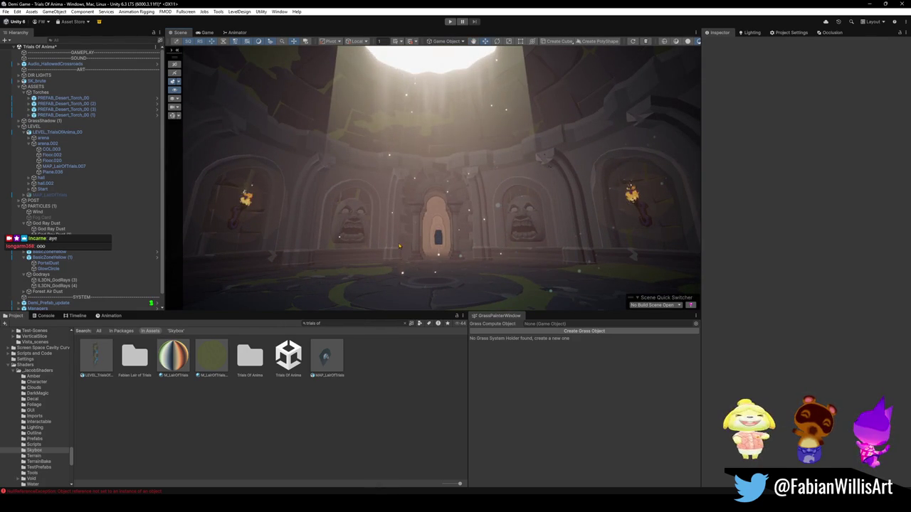
Start Play mode to test the Trials Of Anima arena
left_click(449, 21)
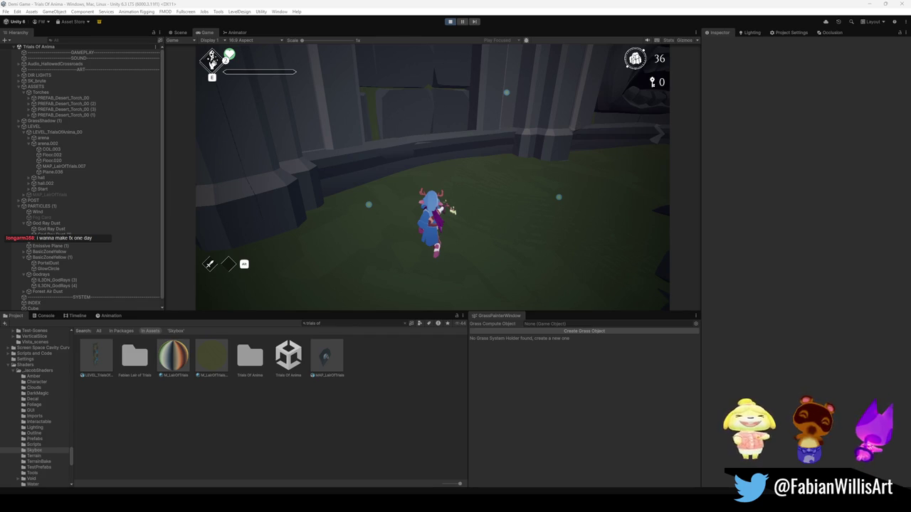
Go fullscreen and spawn Voidling enemies near the arch from the debug spawn menu
key("w")
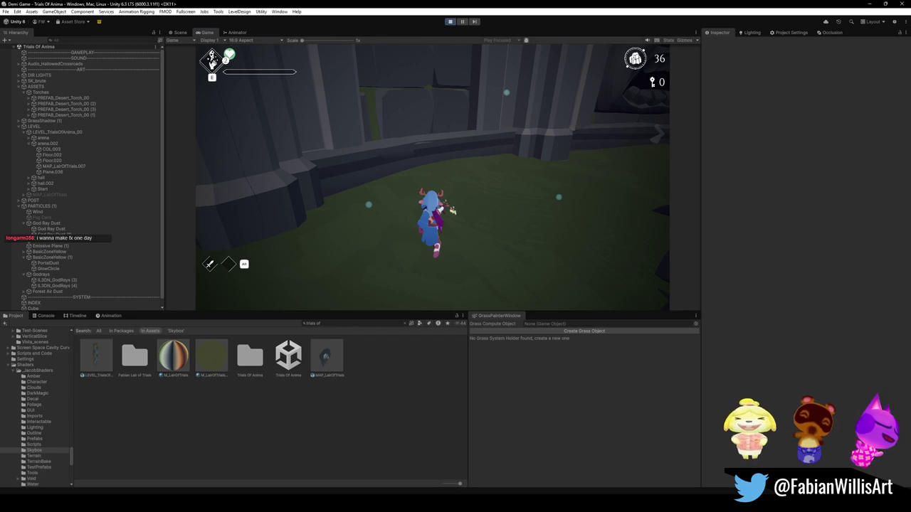
key("F10")
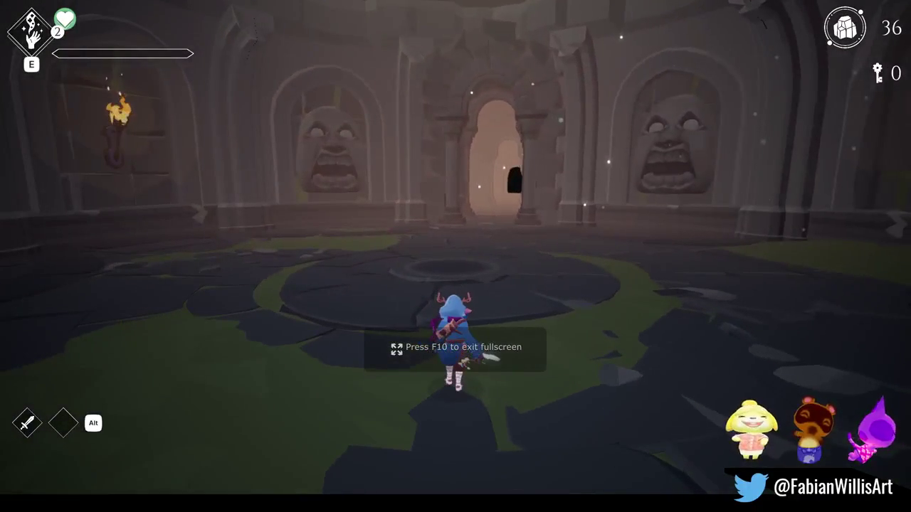
key("Tab")
left_click(798, 24)
key("space")
key("space")
key("space")
key("Tab")
Slash the Voidlings with the sword until they die, then pause and stop the game
key("w")
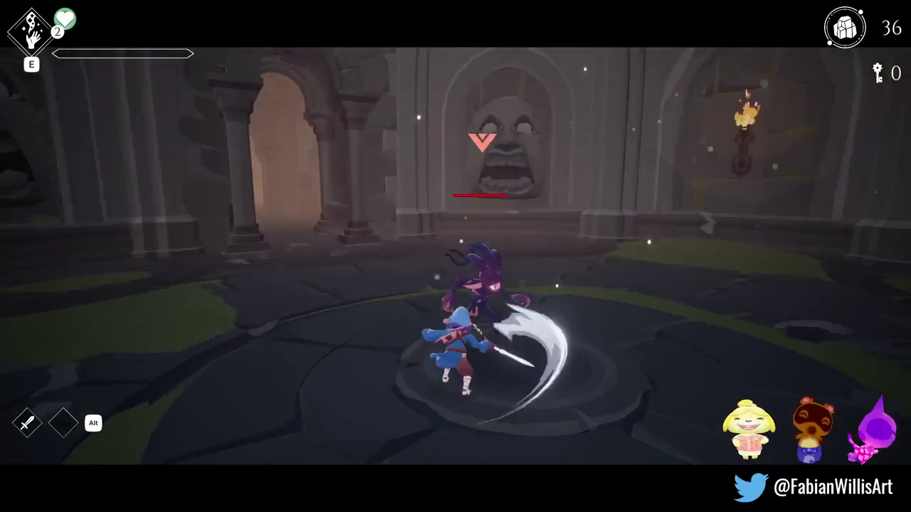
left_click(455, 256)
left_click(455, 256)
left_click(456, 256)
left_click(455, 256)
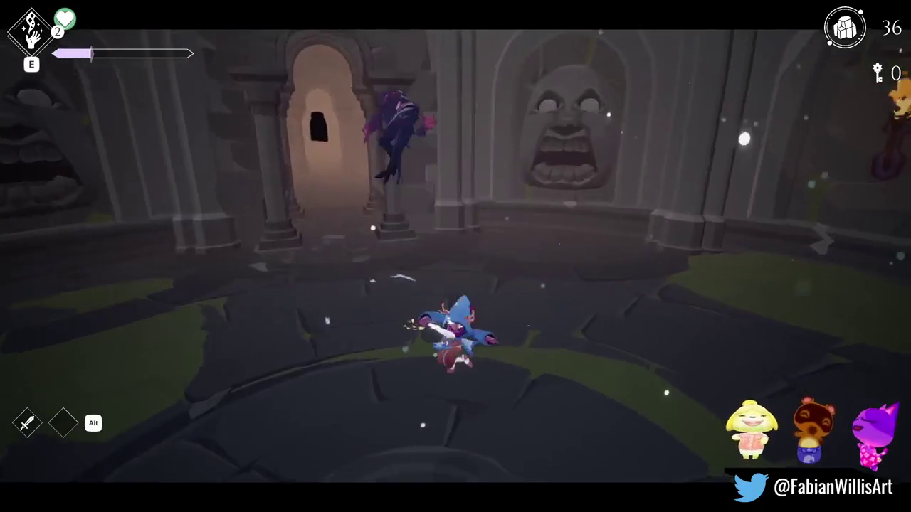
left_click(455, 256)
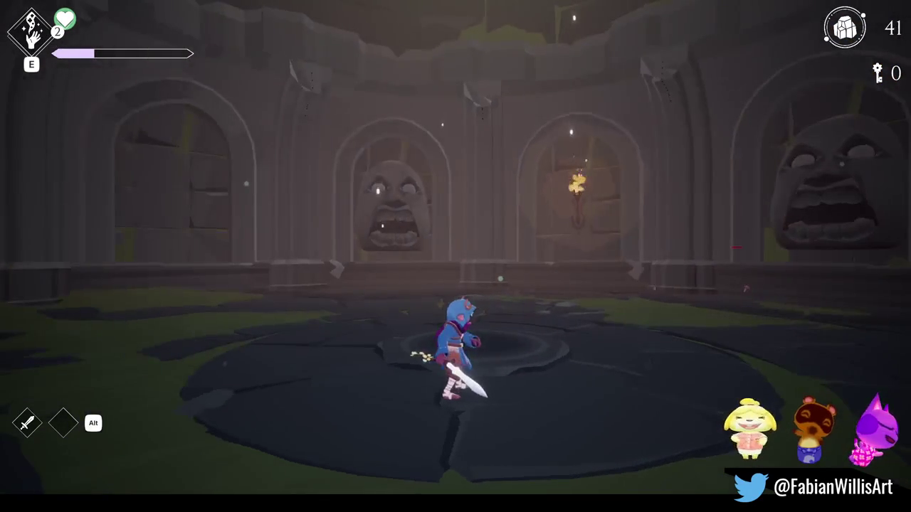
key("Escape")
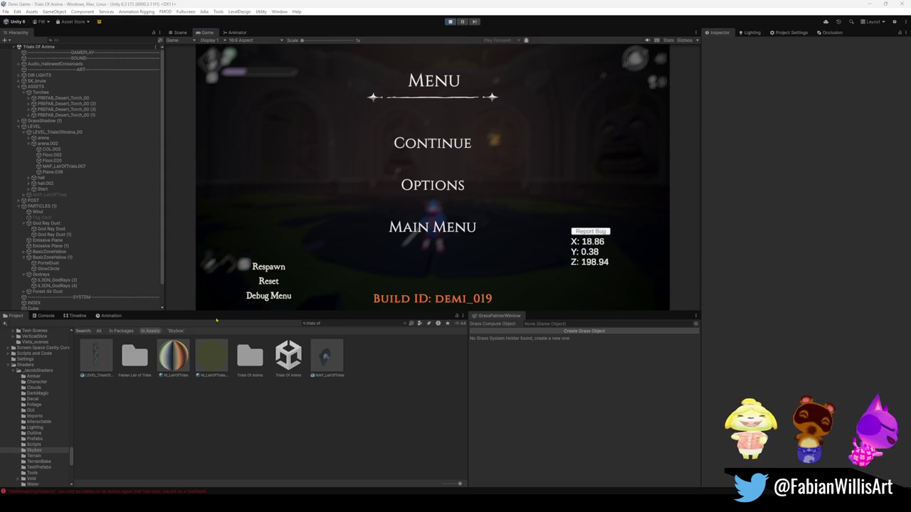
left_click(450, 21)
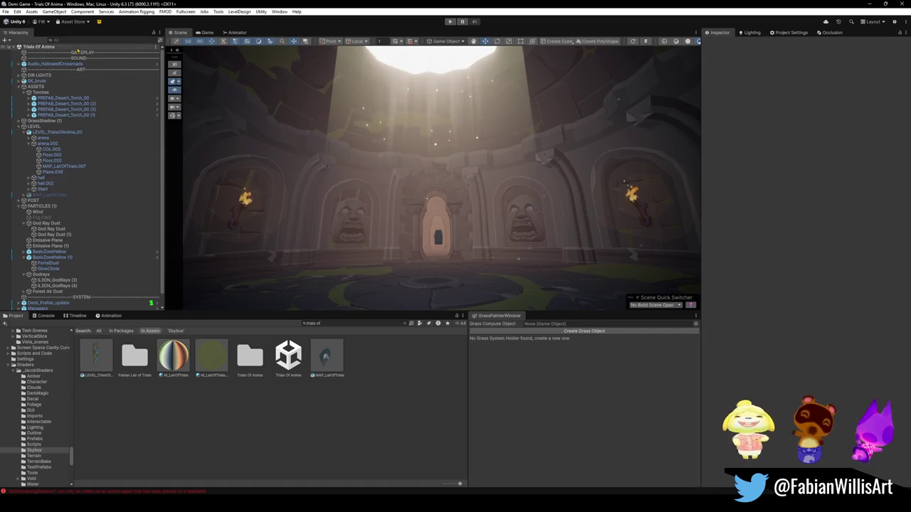
Filter the Hierarchy by t:col, select all COL objects and show their collision meshes
left_click(107, 40)
type("t:col")
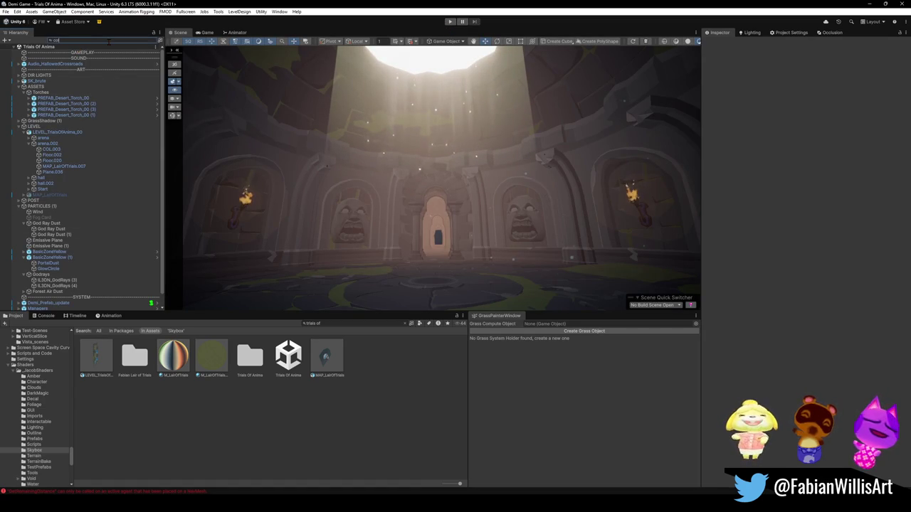
left_click(32, 75)
left_click(32, 53, "shift")
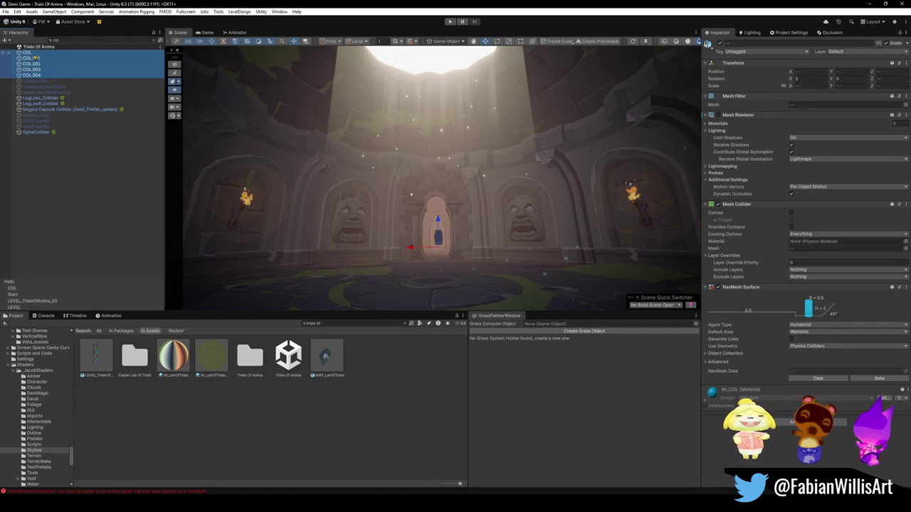
key("alt+shift+a")
left_click_drag(427, 242, 452, 216)
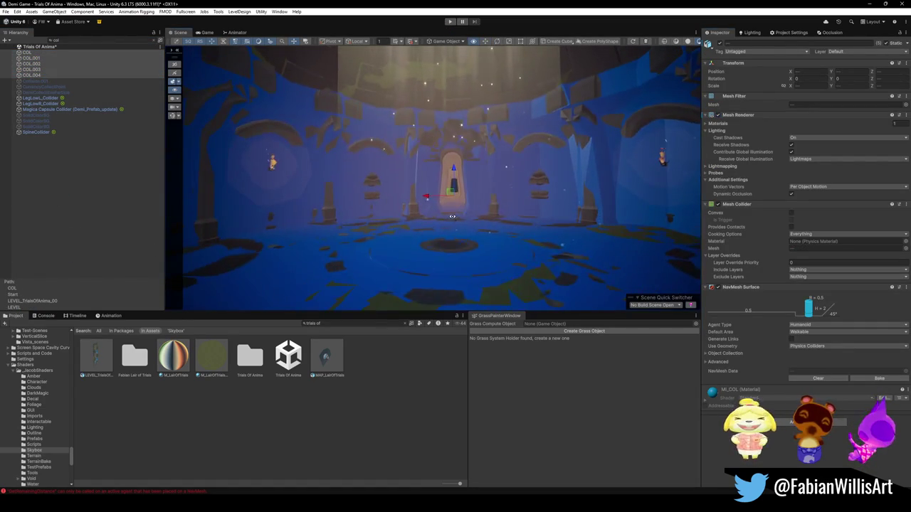
Show the navigation overlay, bake a NavMesh from the COL meshes, inspect it, then clear it
left_click(176, 45)
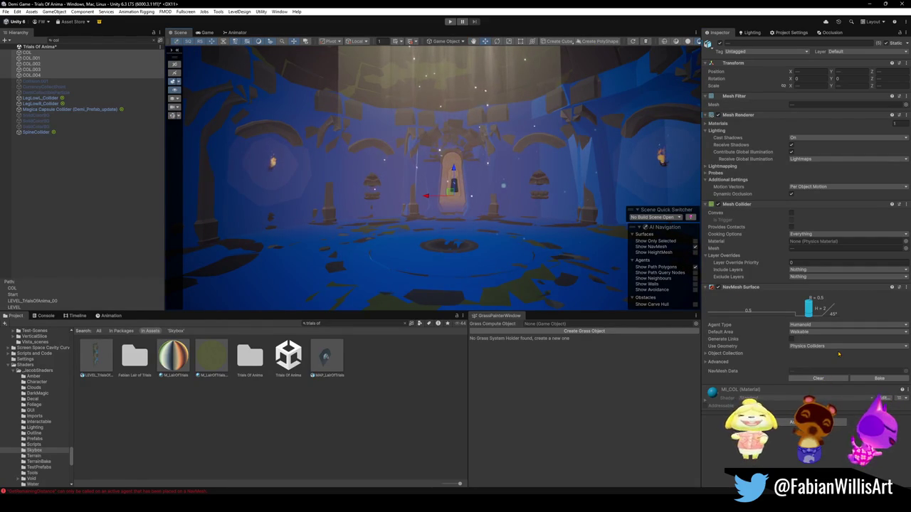
left_click(875, 380)
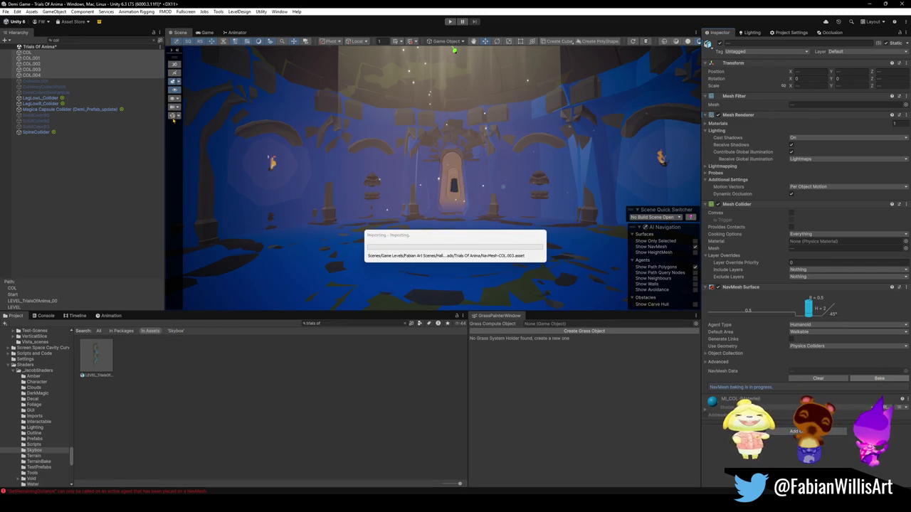
mouse_move(387, 182)
left_mouse_down()
mouse_move(374, 177)
mouse_move(484, 181)
left_mouse_up()
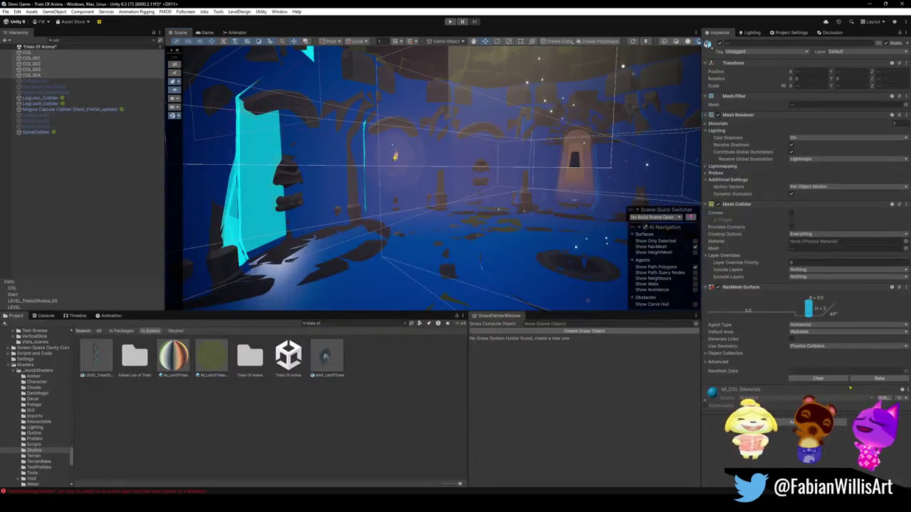
left_click(826, 379)
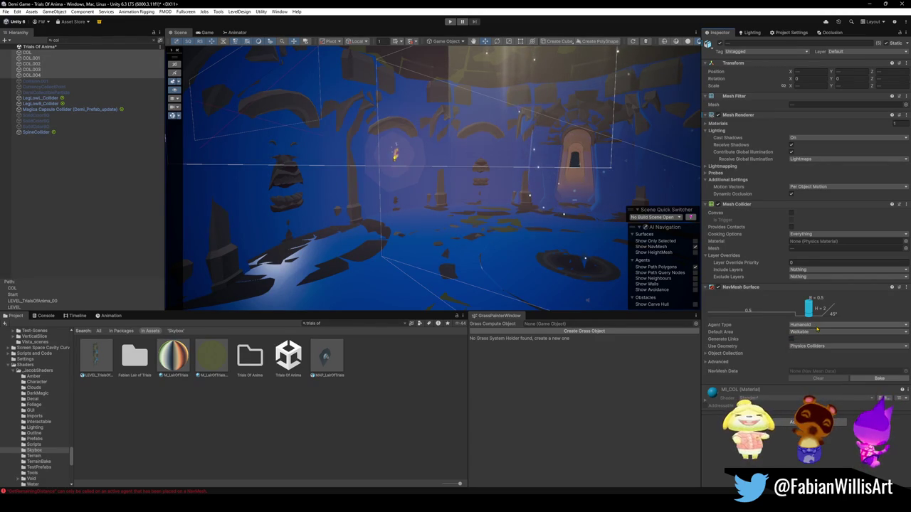
left_click(706, 362)
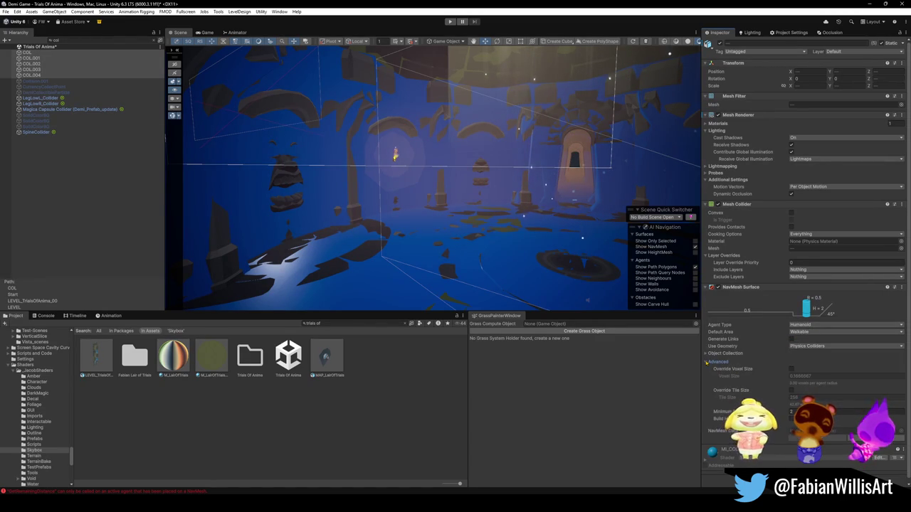
left_click(707, 362)
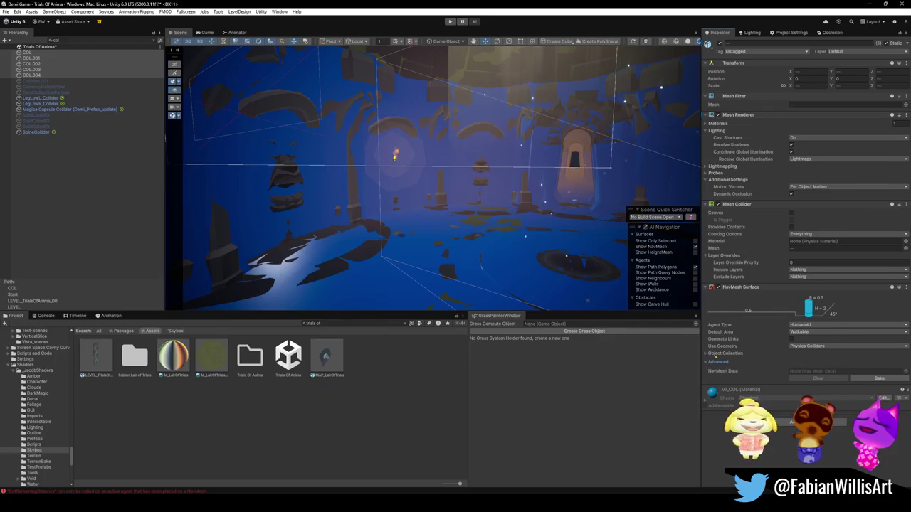
left_click(711, 354)
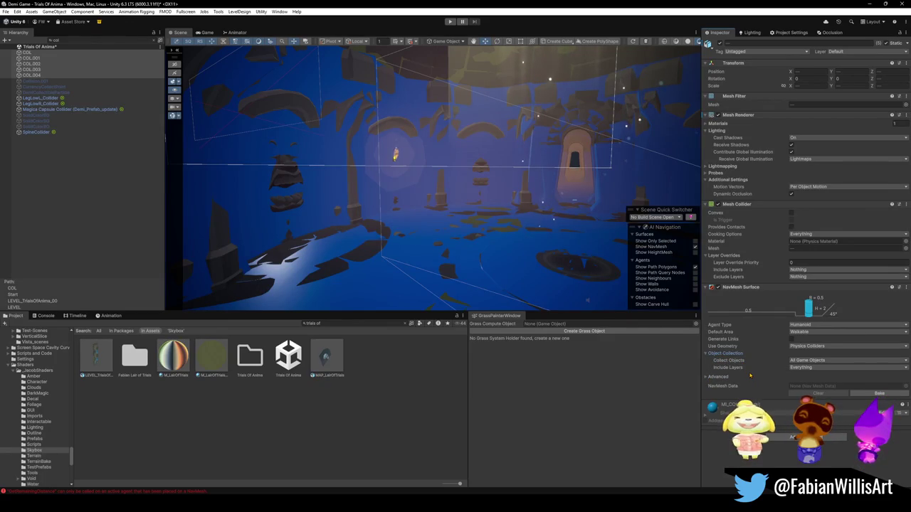
mouse_move(742, 370)
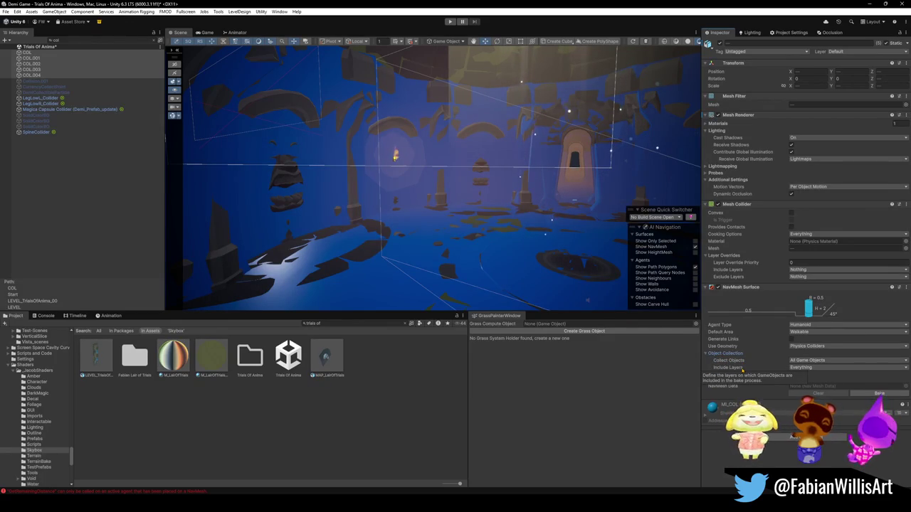
left_click(802, 367)
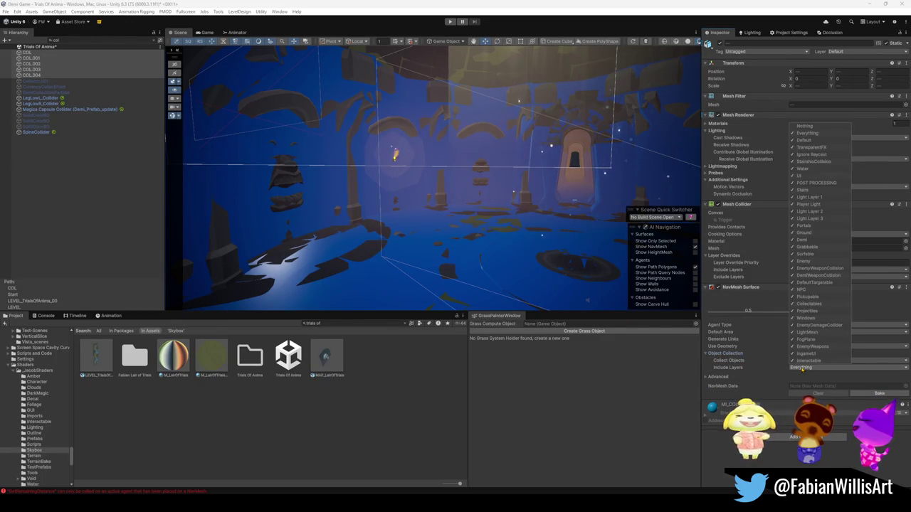
left_click(802, 368)
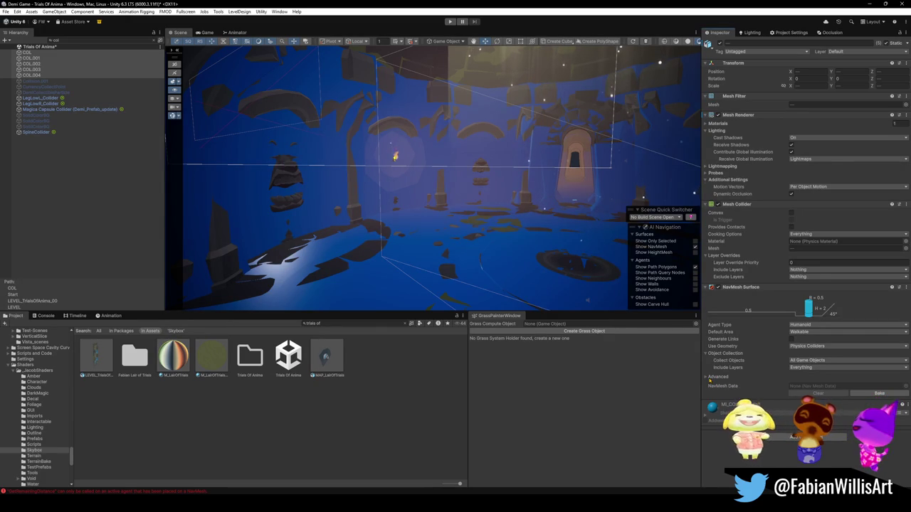
left_click(809, 361)
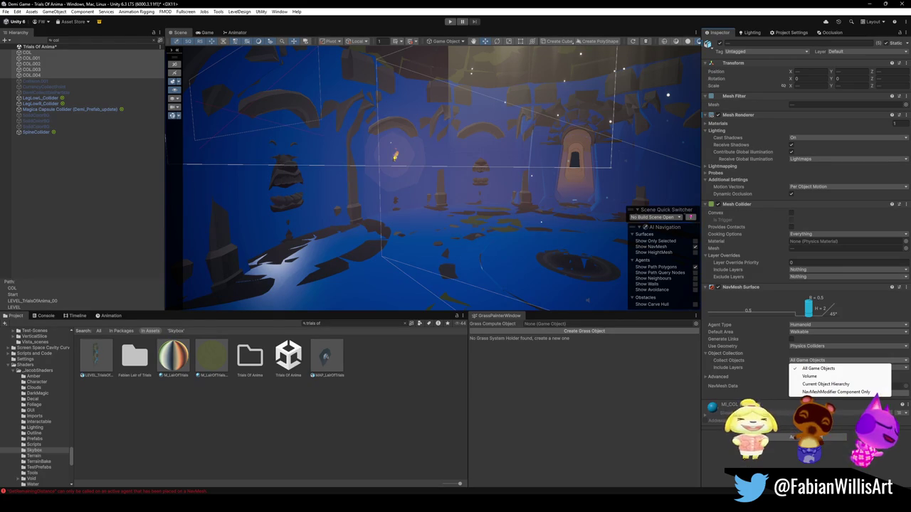
left_click(818, 368)
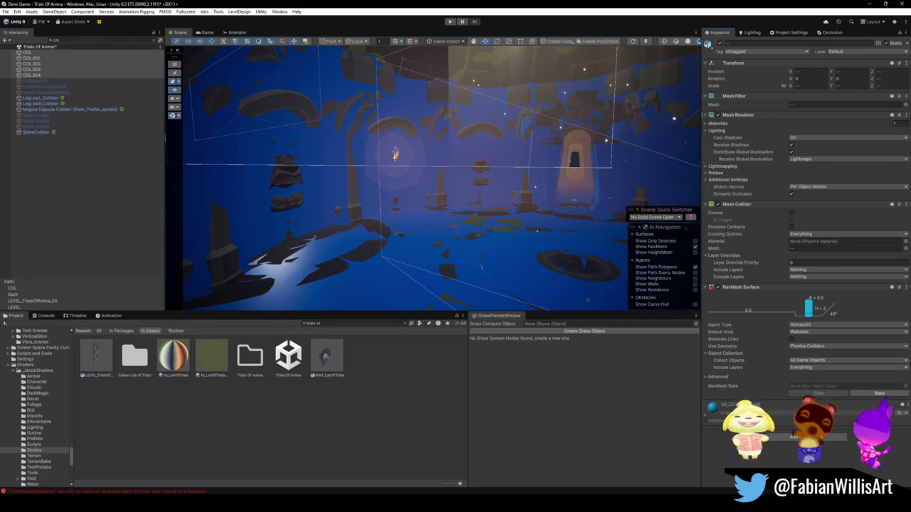
left_click(862, 394)
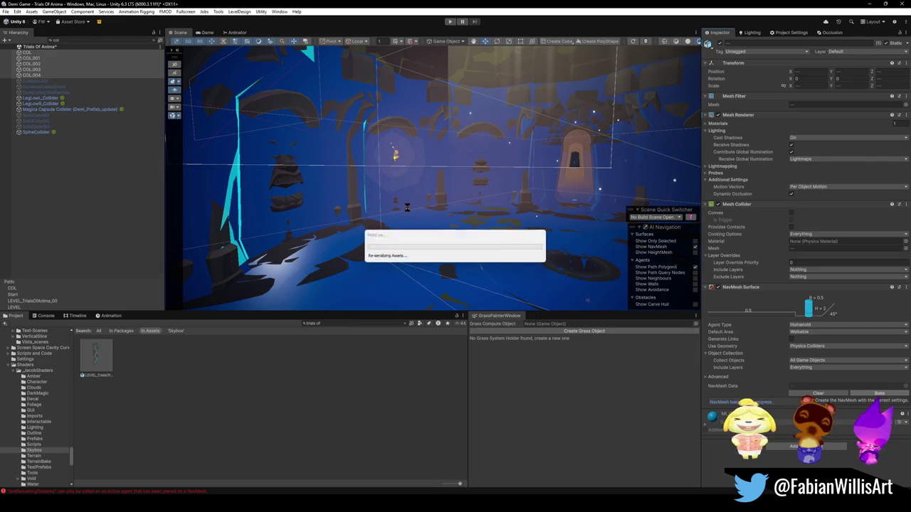
Enable COL's Mesh Collider and NavMesh Surface while orbiting the view to inspect the cyan walls
mouse_move(384, 207)
left_mouse_down()
mouse_move(386, 217)
mouse_move(431, 214)
left_mouse_up()
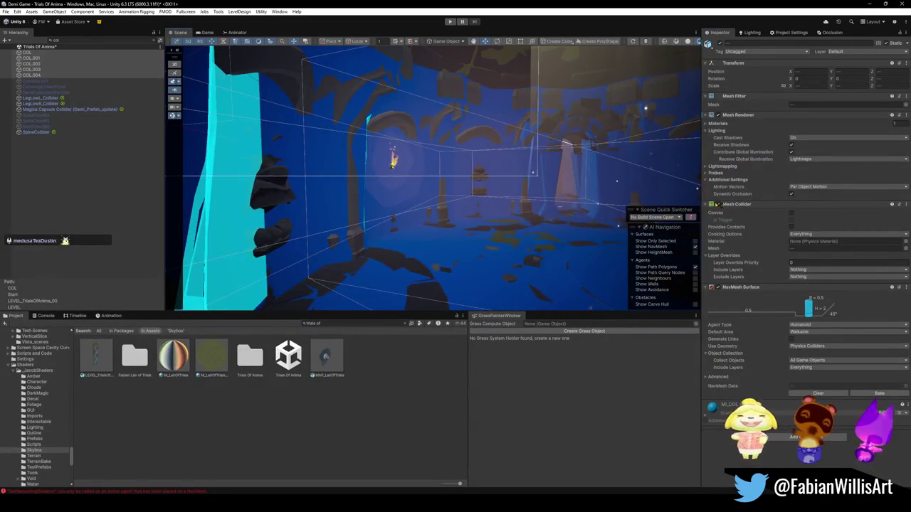
left_click(718, 204)
left_click_drag(299, 171, 211, 145)
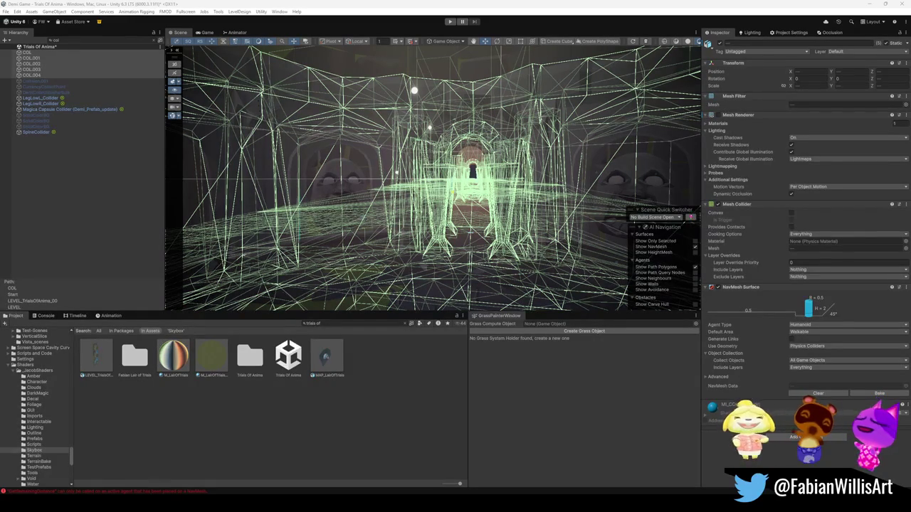
scroll(433, 179, "up", 5)
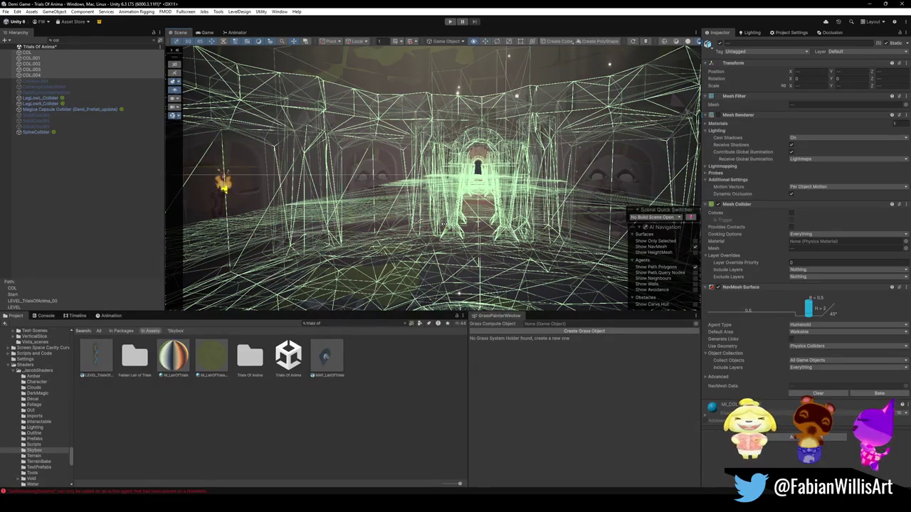
left_click_drag(462, 206, 391, 208)
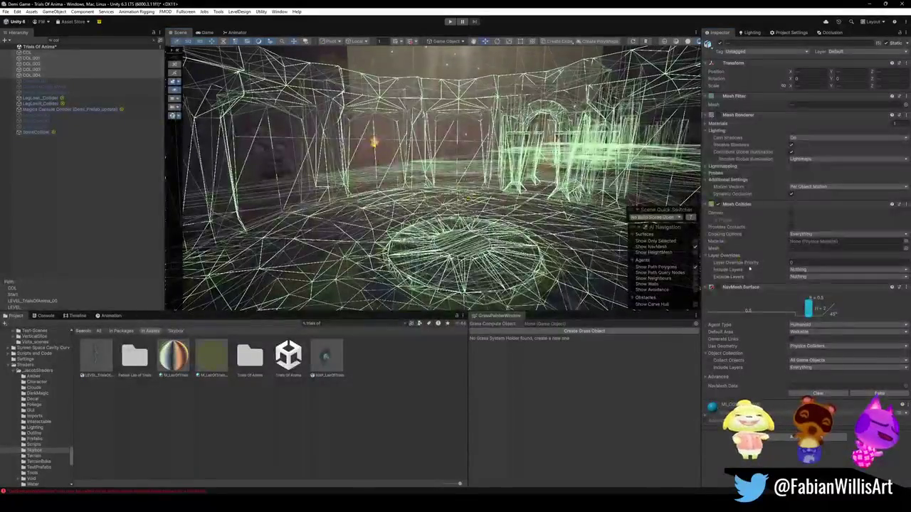
left_click(717, 288)
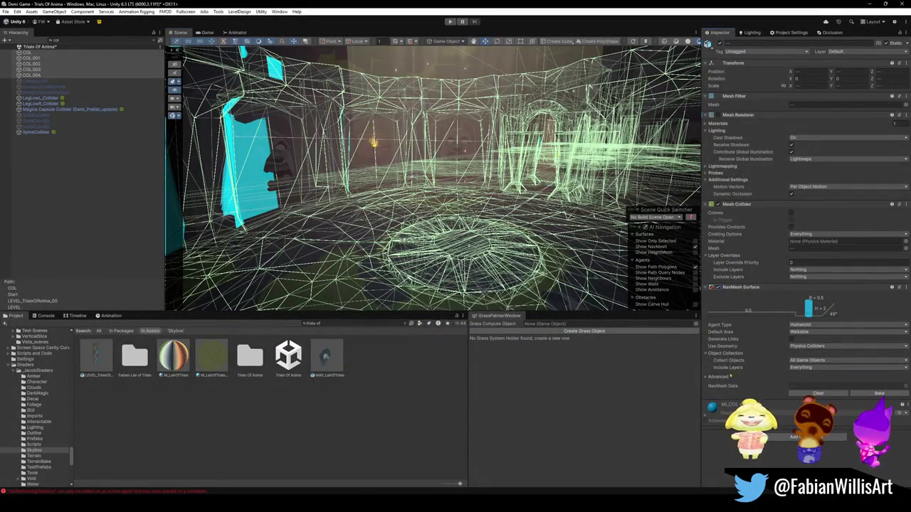
left_click(27, 52)
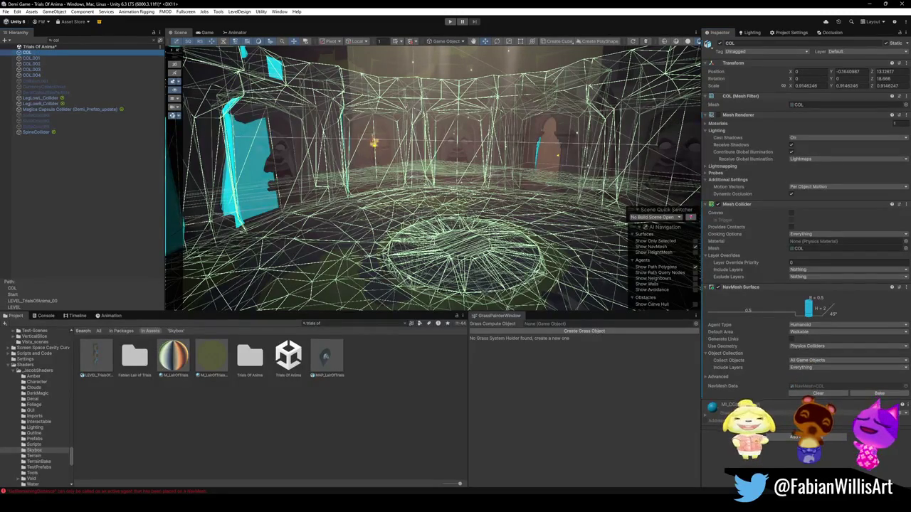
Bake NavMesh data for COL, COL.001, COL.002 and COL.004, then rebake COL
left_click(863, 394)
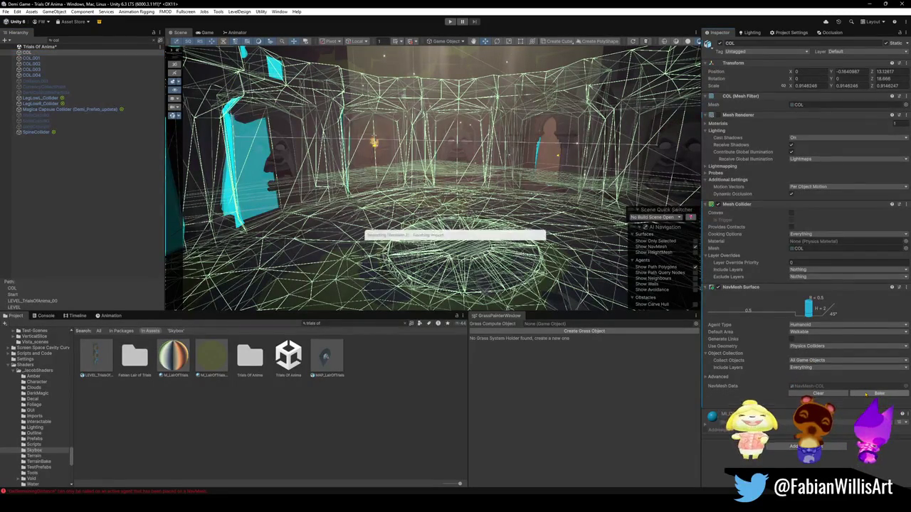
left_click(32, 58)
left_click(880, 394)
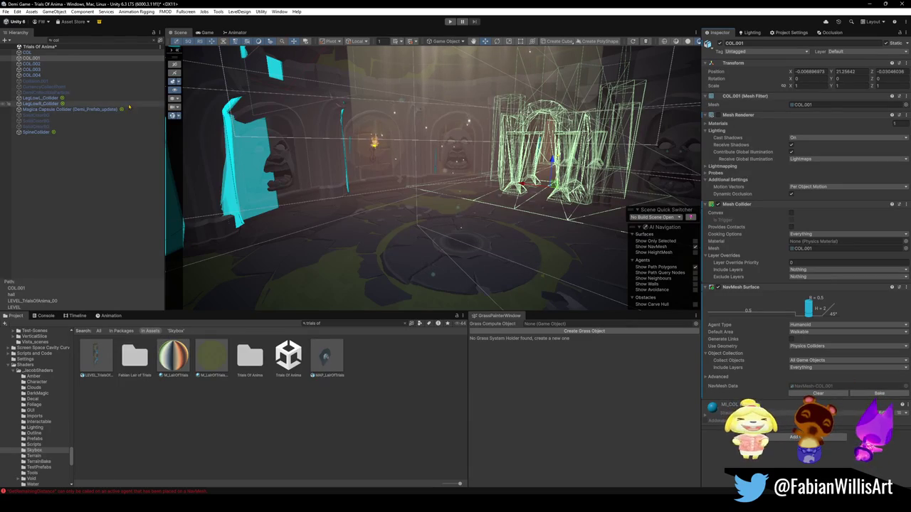
left_click(37, 64)
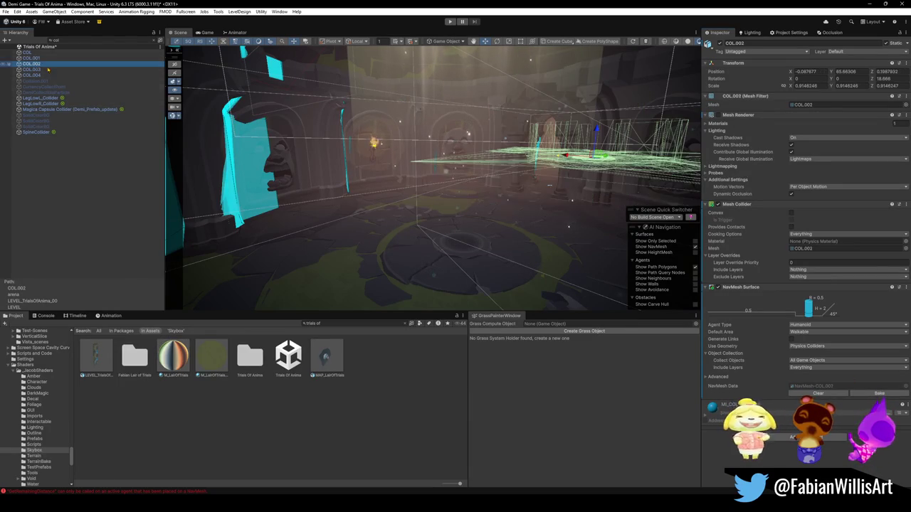
left_click(866, 393)
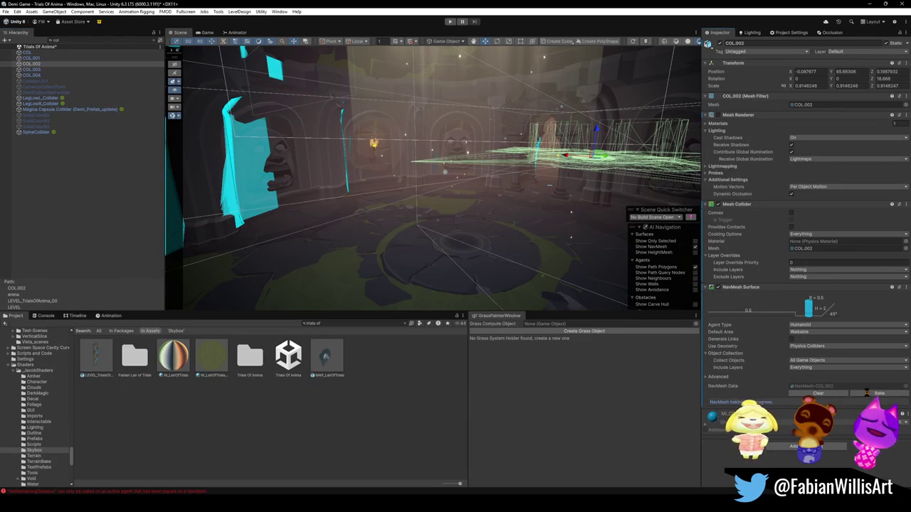
left_click(40, 69)
left_click(41, 74)
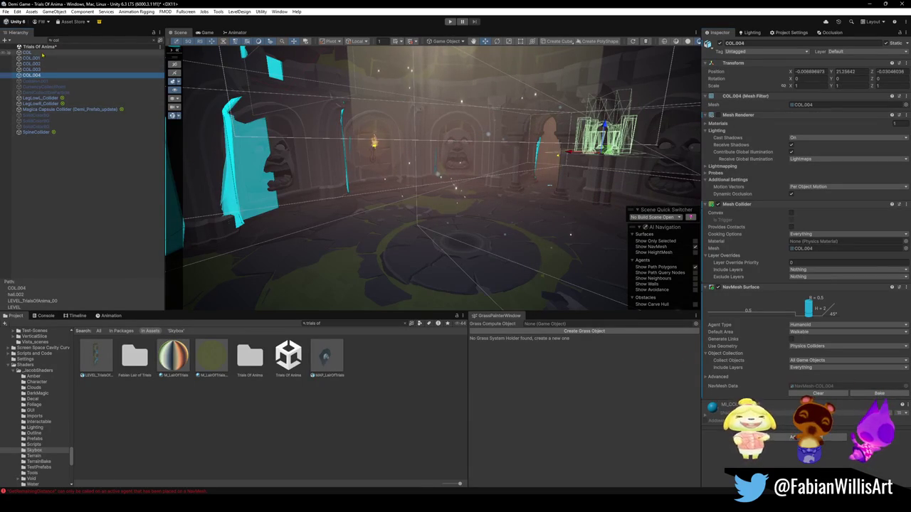
left_click(29, 52)
left_click(861, 394)
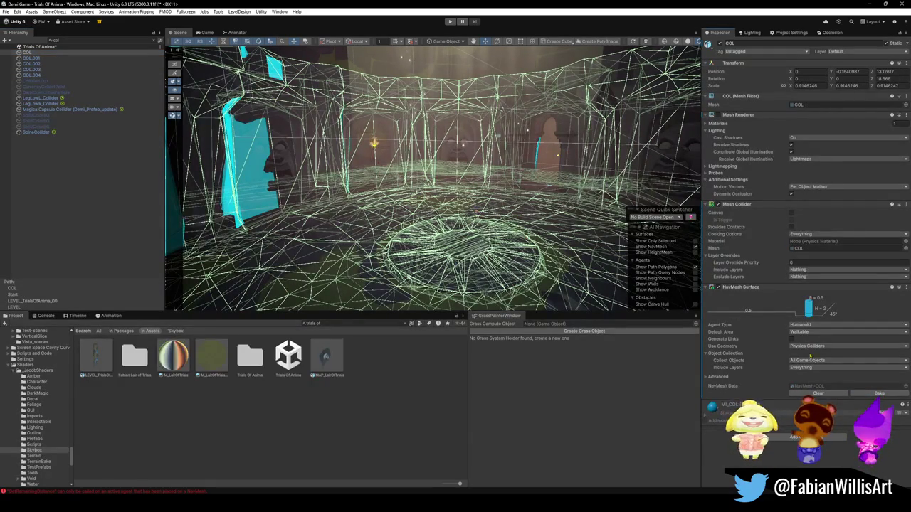
Toggle Generate Links on and back off, then snip a screenshot of the arena view
left_click(792, 339)
left_click(791, 340)
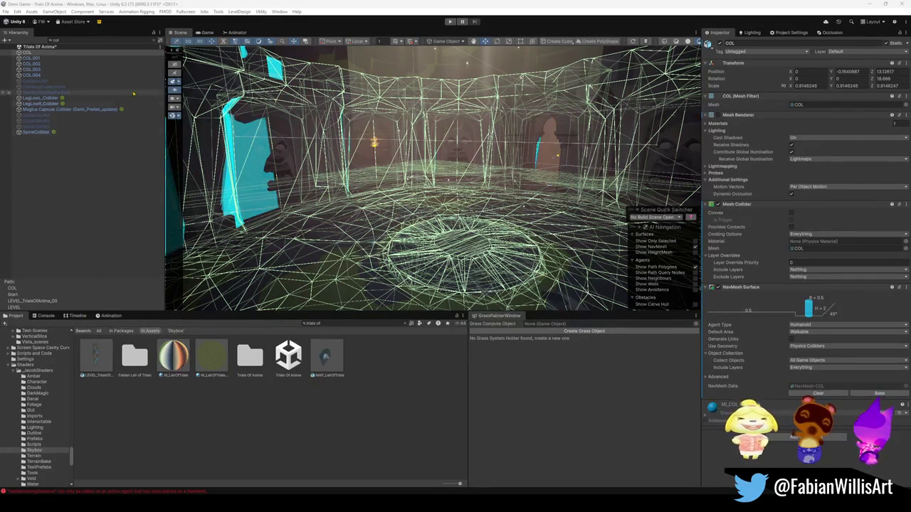
key("super+shift+s")
mouse_move(183, 49)
left_mouse_down()
mouse_move(820, 391)
mouse_move(887, 454)
mouse_move(905, 444)
left_mouse_up()
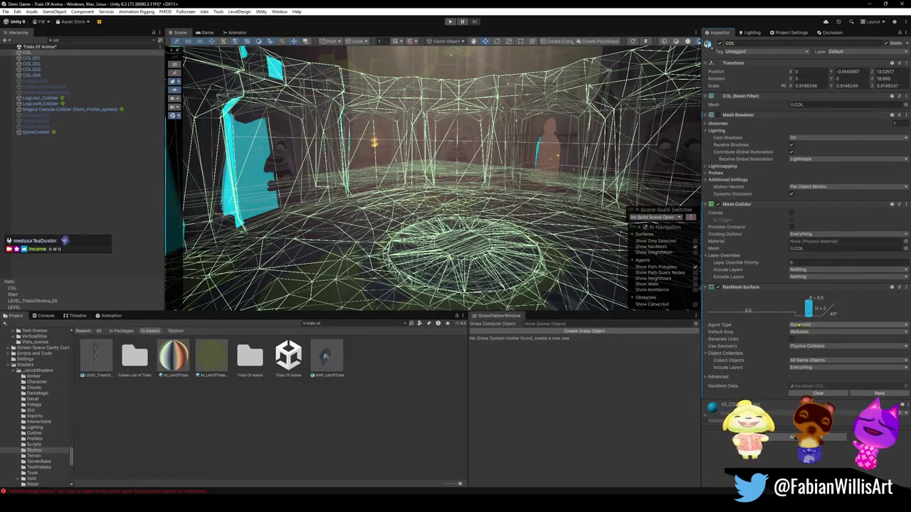
Keep Humanoid agent, Walkable area and Physics Colliders geometry, then bake the NavMesh
left_click(818, 326)
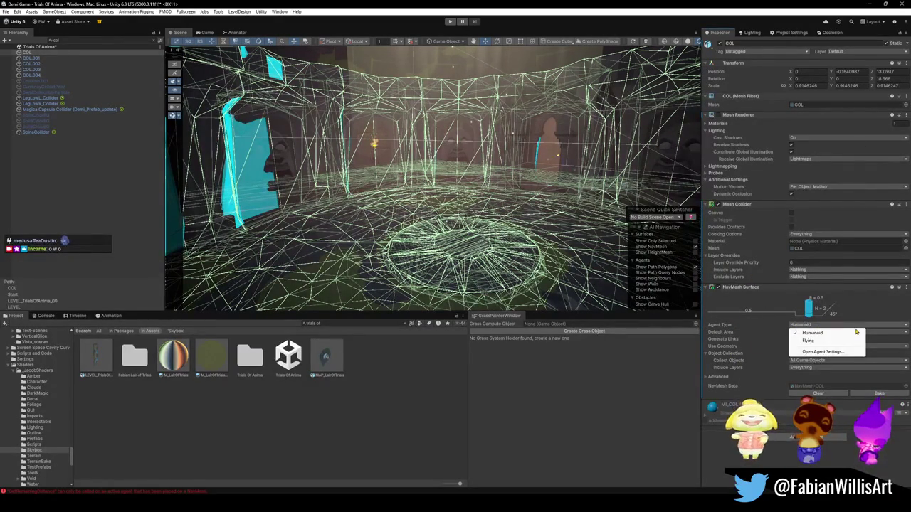
left_click(818, 332)
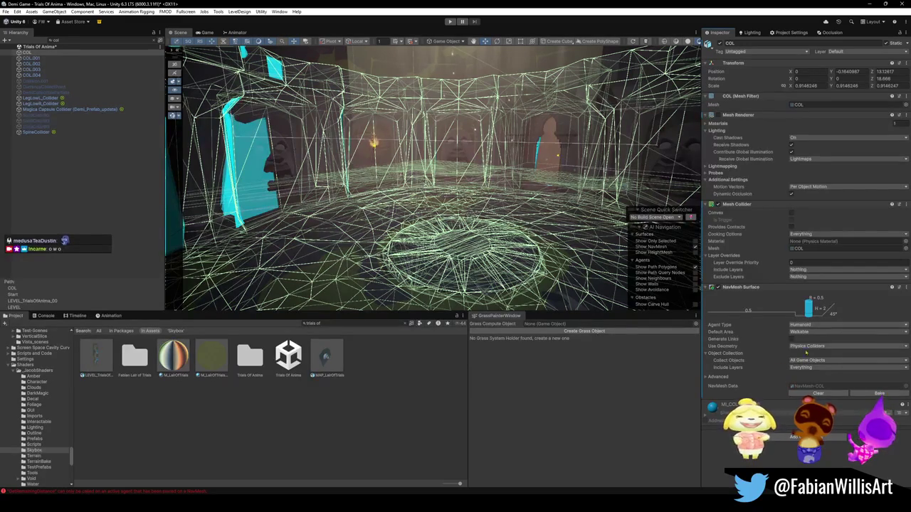
left_click(818, 332)
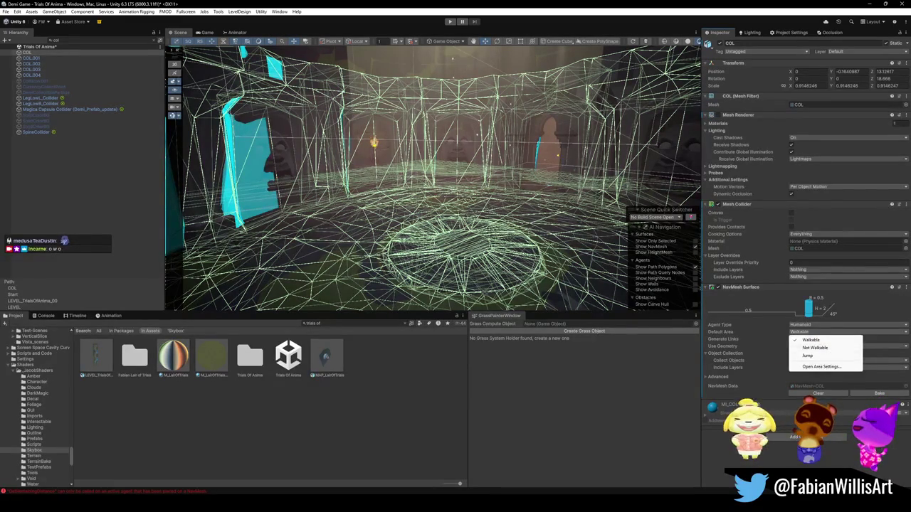
left_click(811, 340)
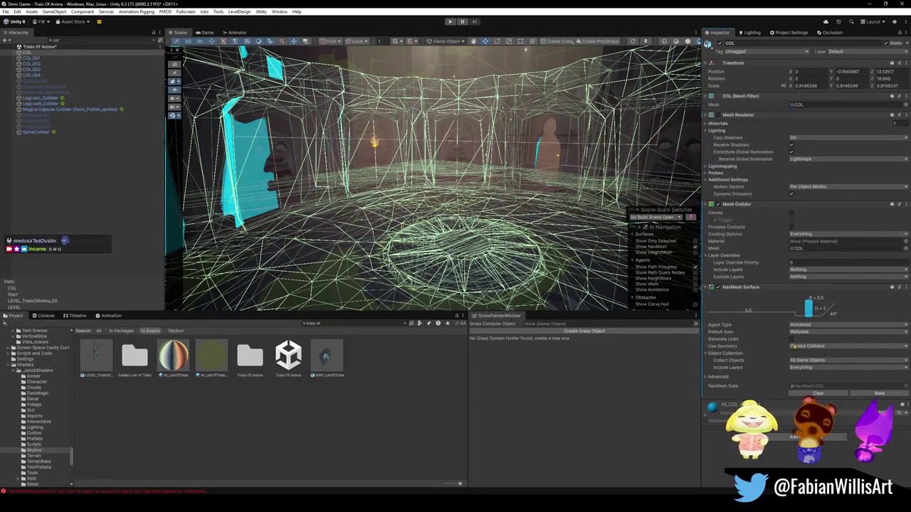
left_click(799, 346)
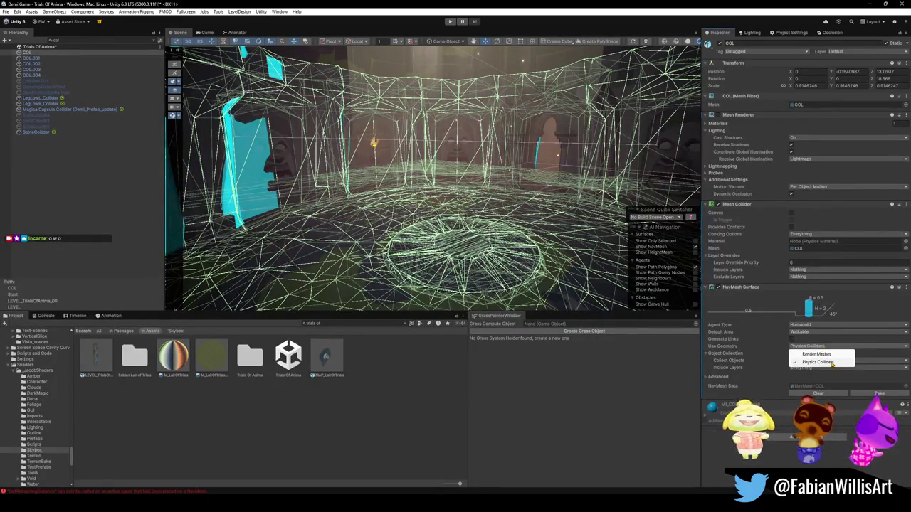
left_click(791, 212)
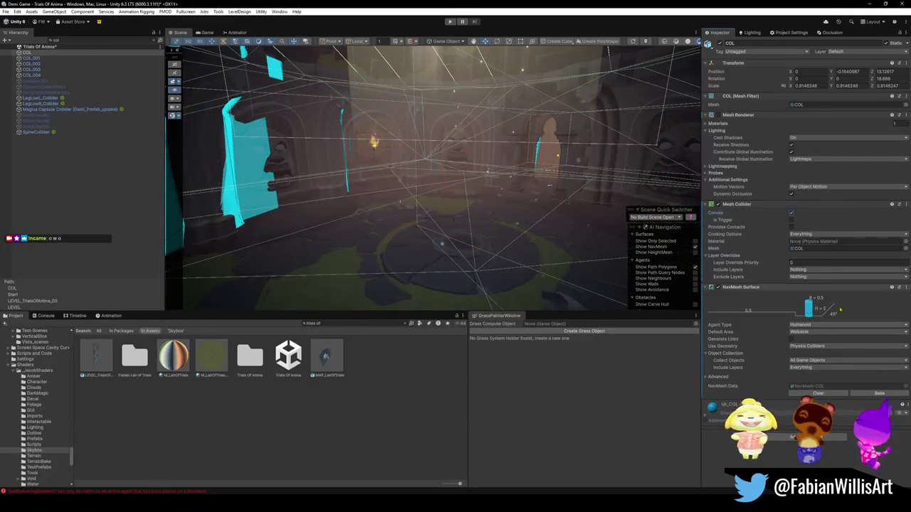
left_click(866, 394)
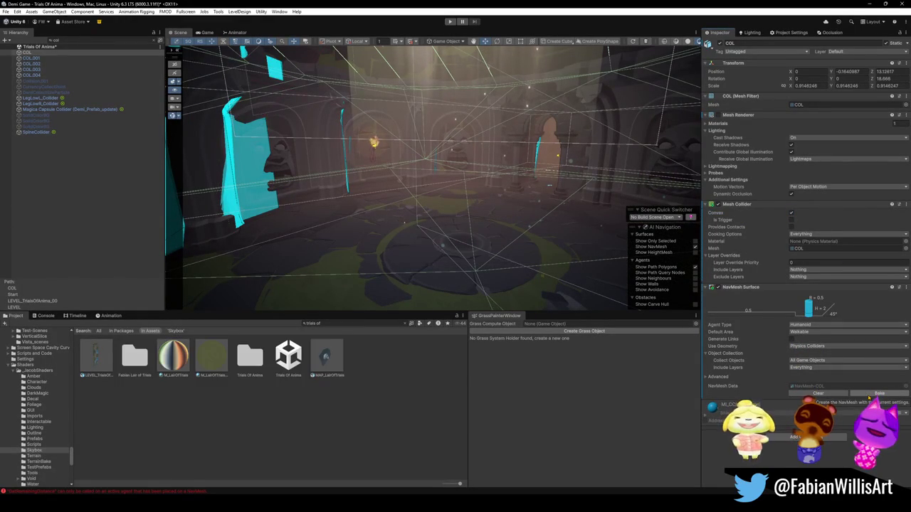
Reselect Physics Colliders as the geometry source and bake COL's NavMesh again
left_click(807, 346)
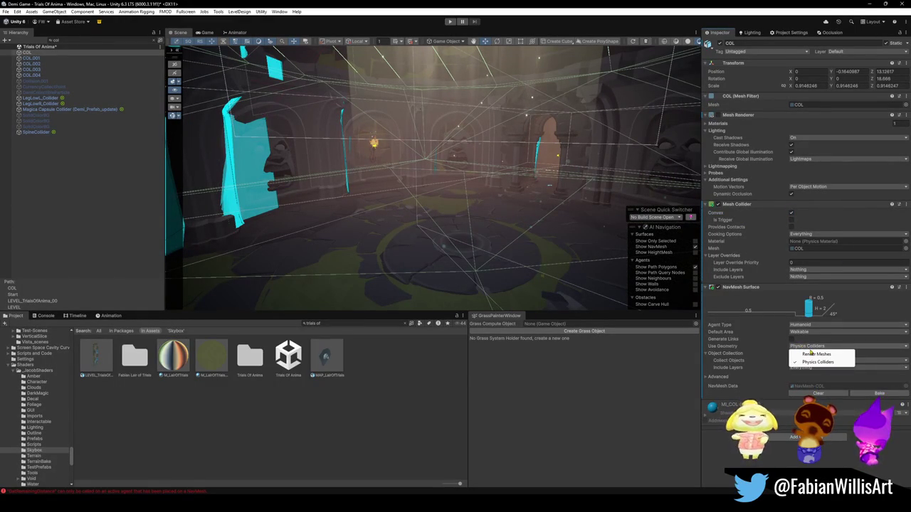
left_click(792, 215)
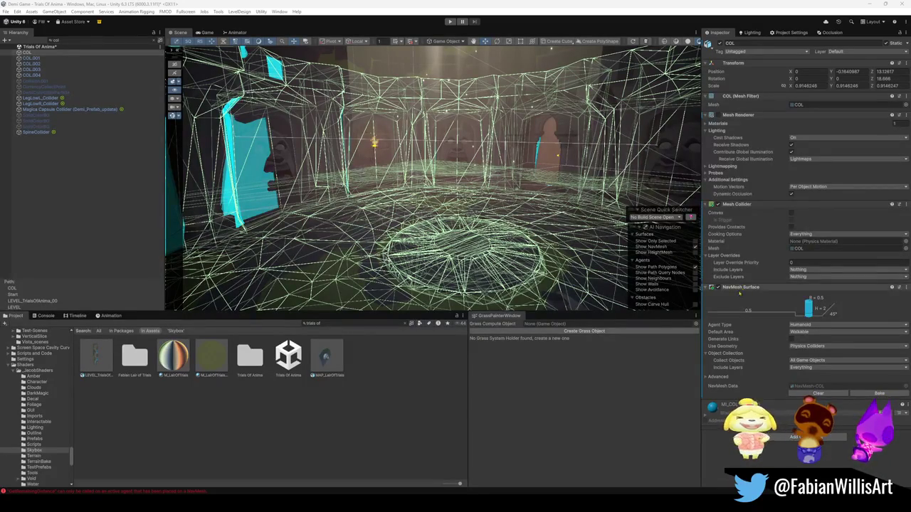
left_click(711, 389)
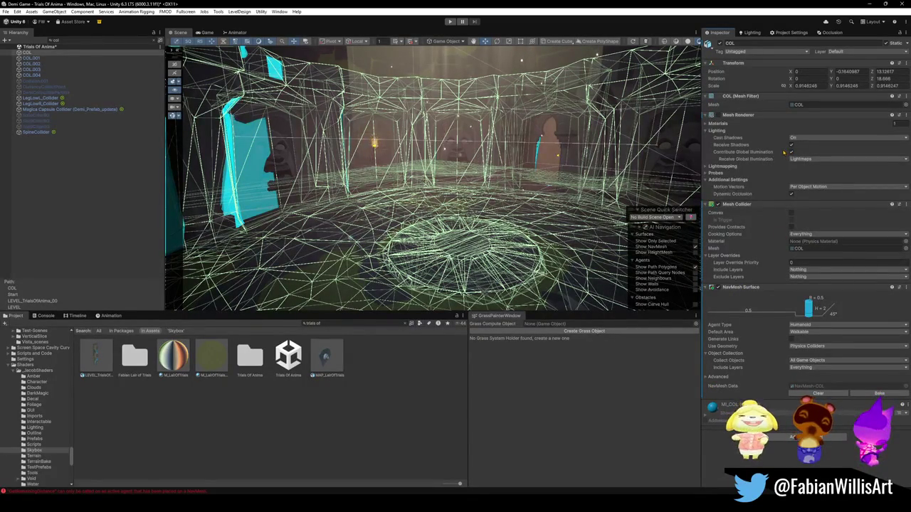
mouse_move(784, 152)
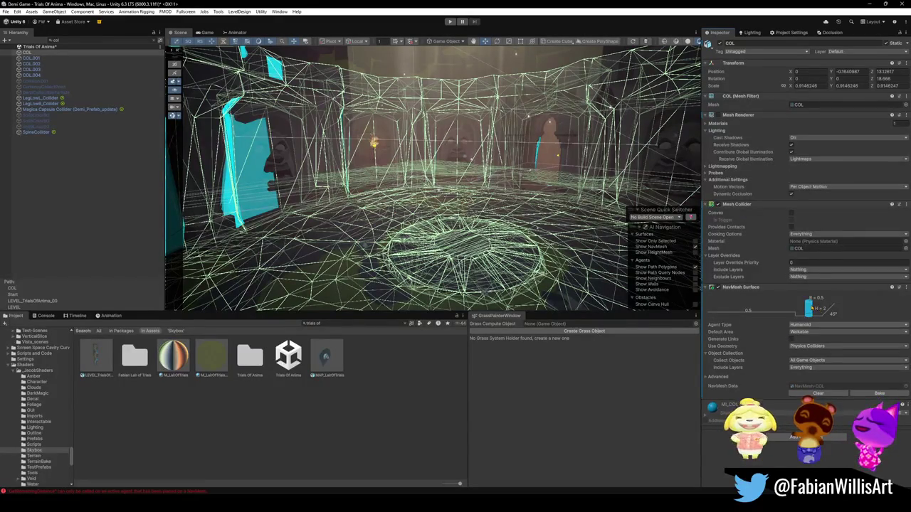
right_click(760, 287)
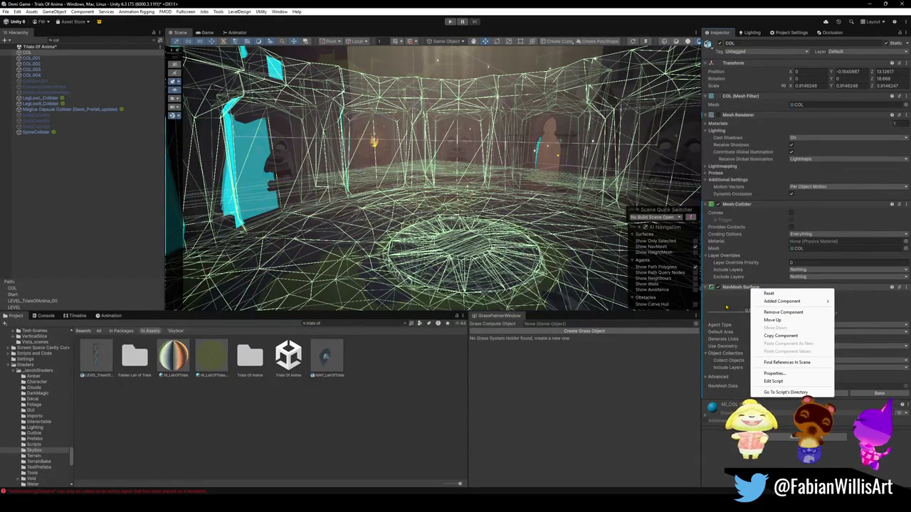
left_click(726, 307)
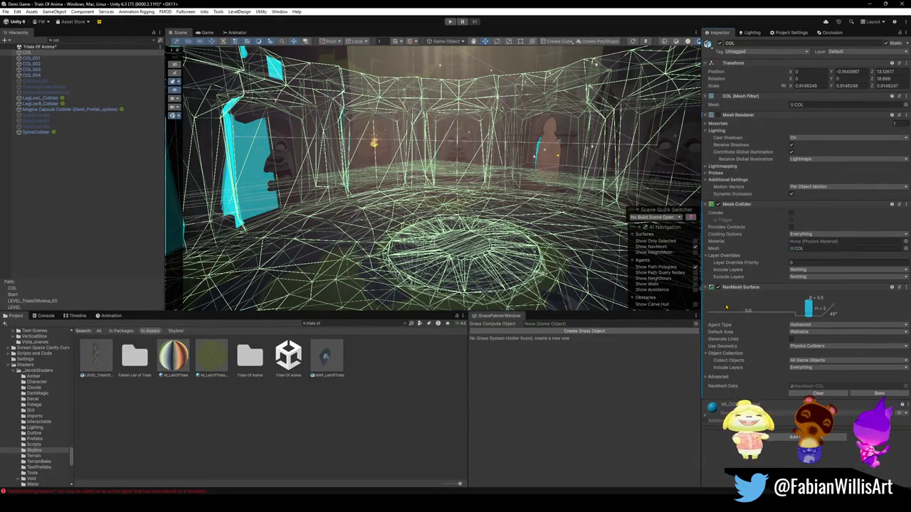
left_click(857, 393)
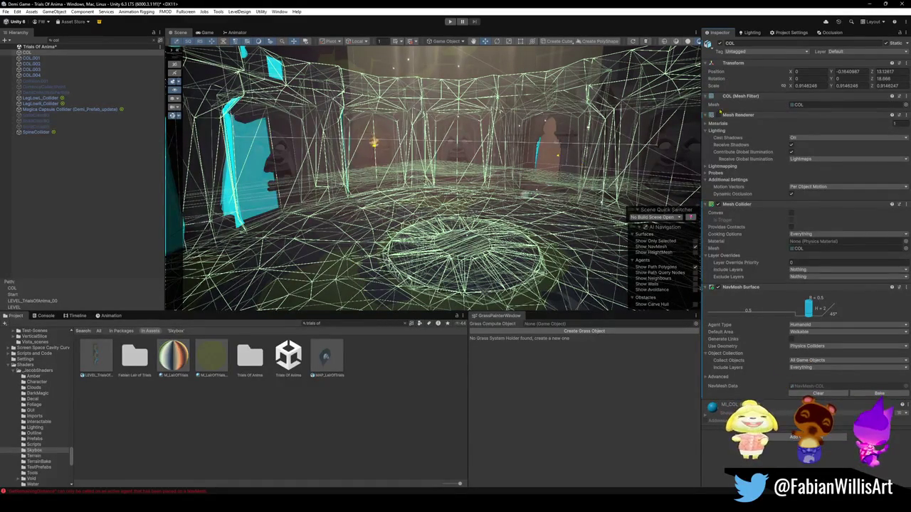
left_click(847, 346)
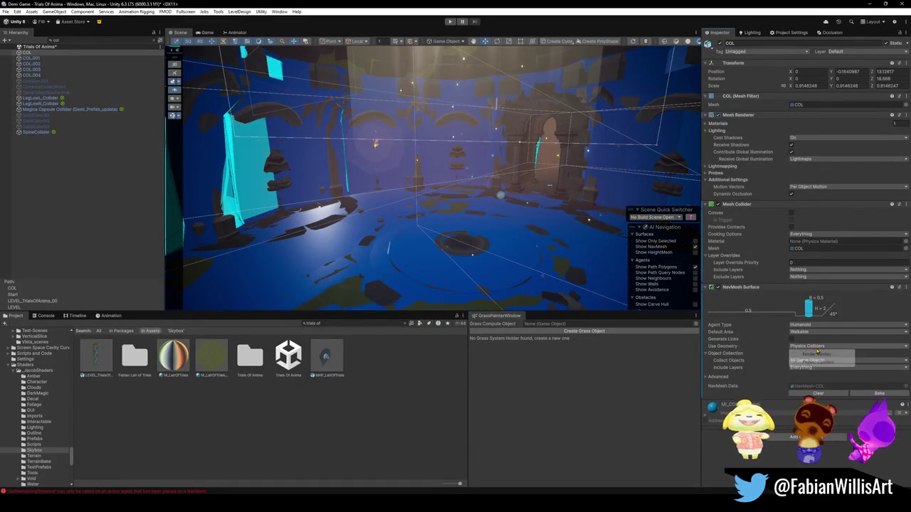
Switch Use Geometry to Render Meshes and rebake COL's NavMesh
left_click(825, 354)
left_click(866, 392)
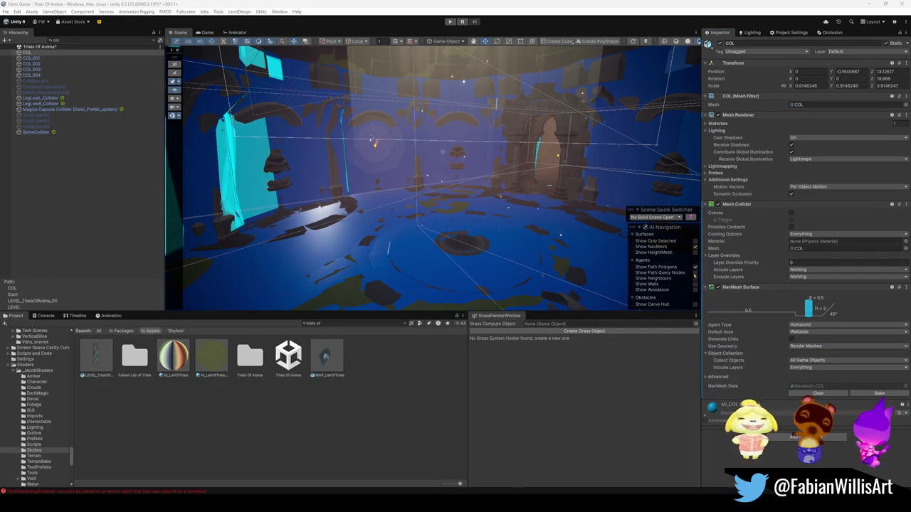
left_click(696, 305)
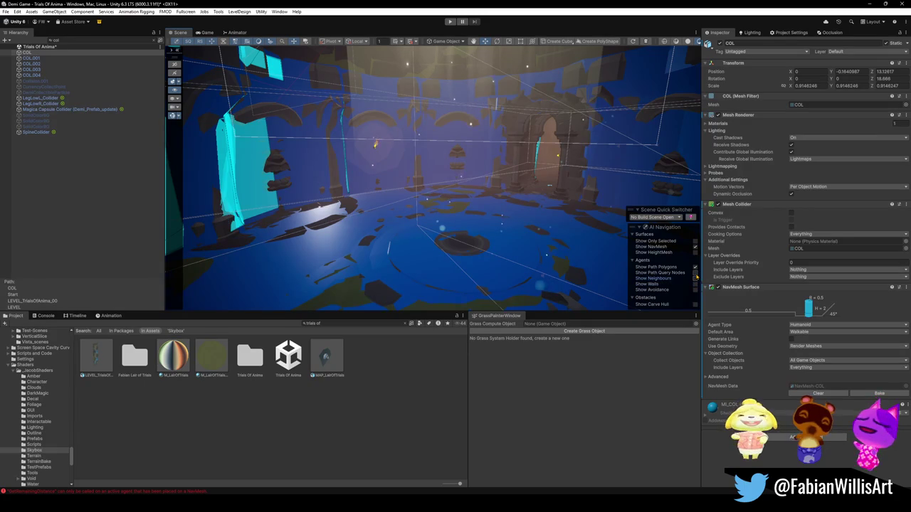
Toggle Show Only Selected repeatedly in the AI Navigation overlay while viewing the arena
left_click(695, 241)
left_click(695, 241)
left_click(695, 241)
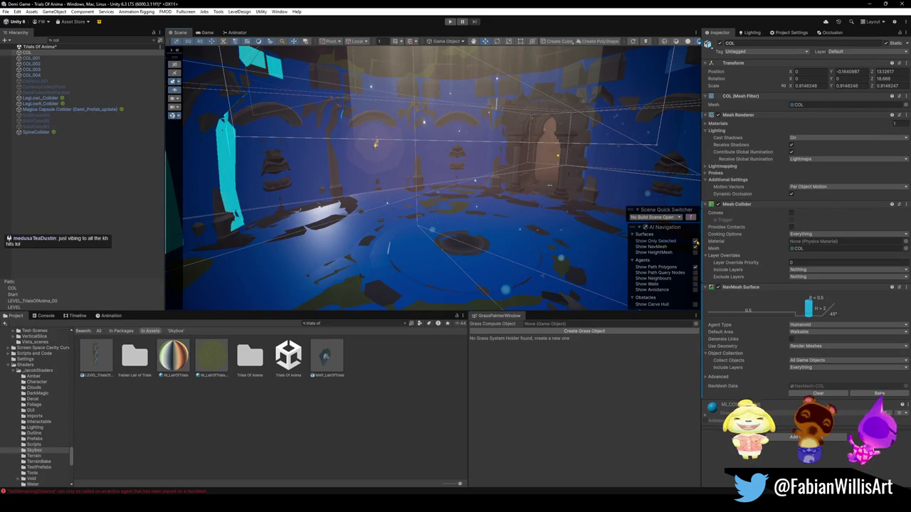
left_click(695, 242)
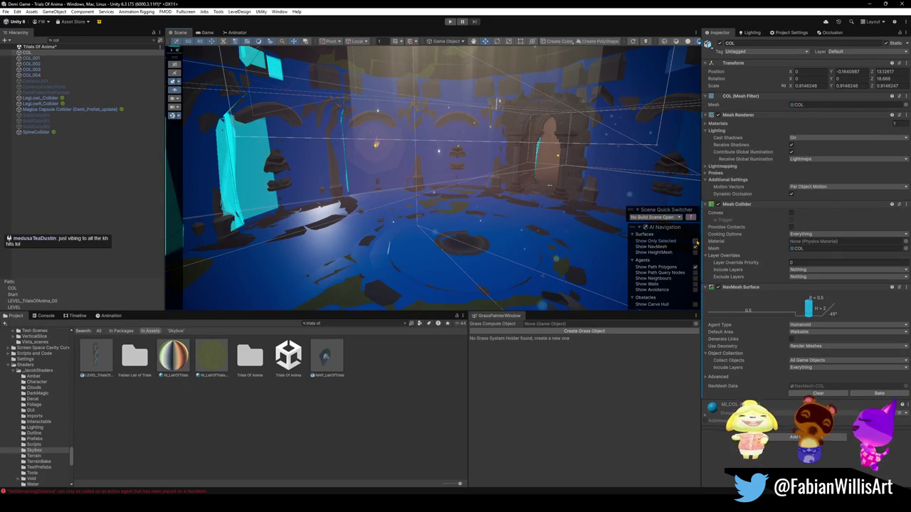
left_click(695, 241)
left_click(695, 241)
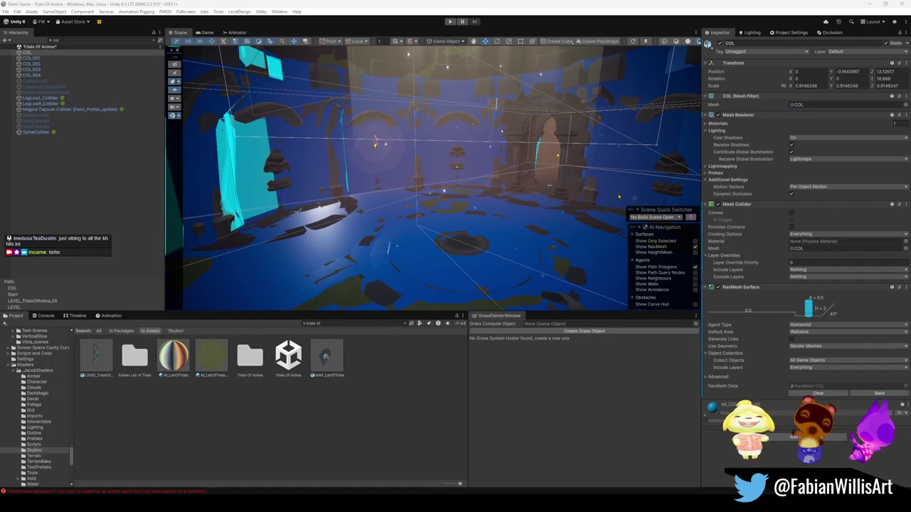
left_click_drag(517, 217, 255, 270)
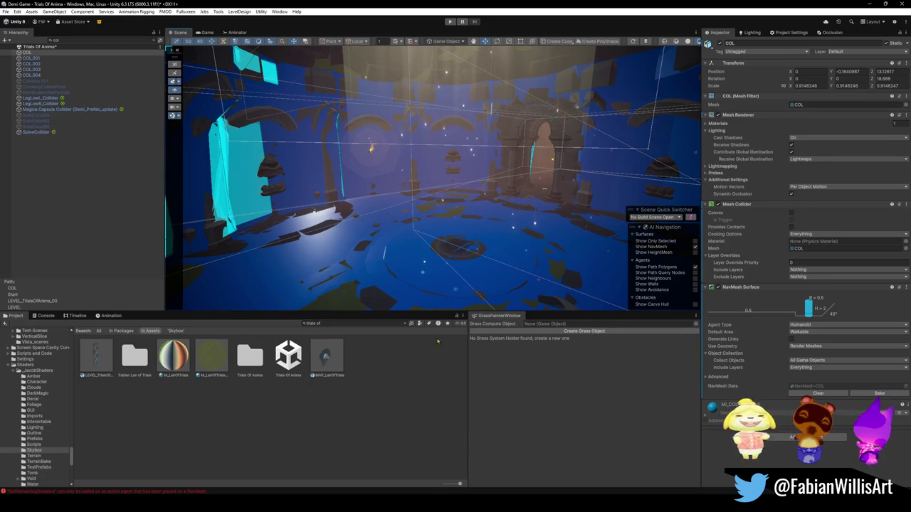
left_click(808, 421)
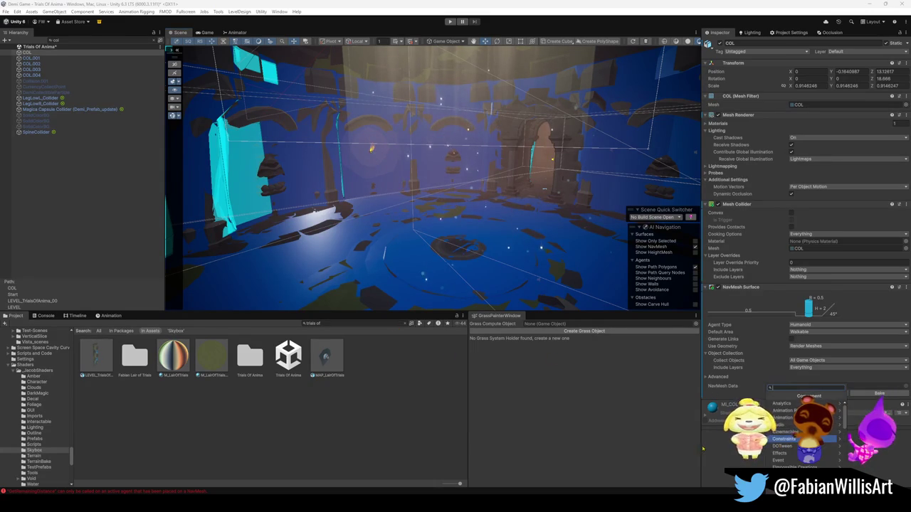
Add a new NavMeshSurface component to COL and remove the original NavMesh Surface
type("navm")
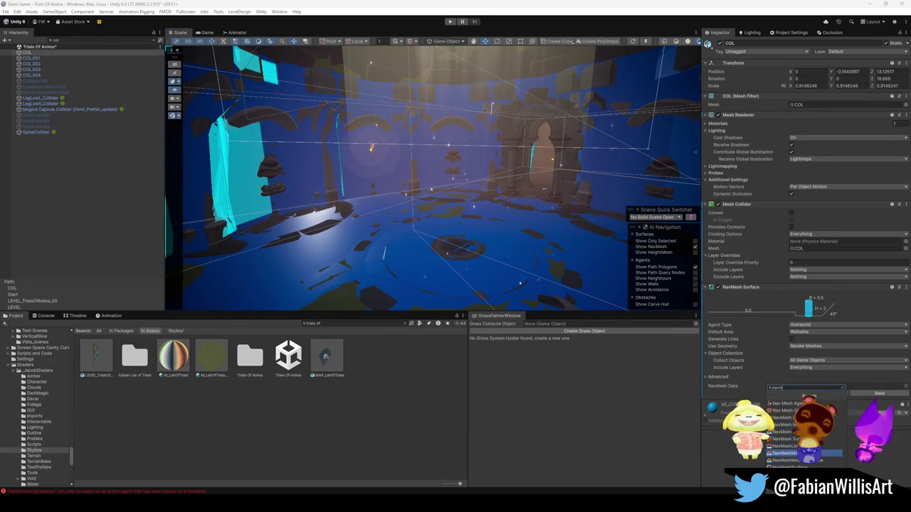
key("Down")
key("Down")
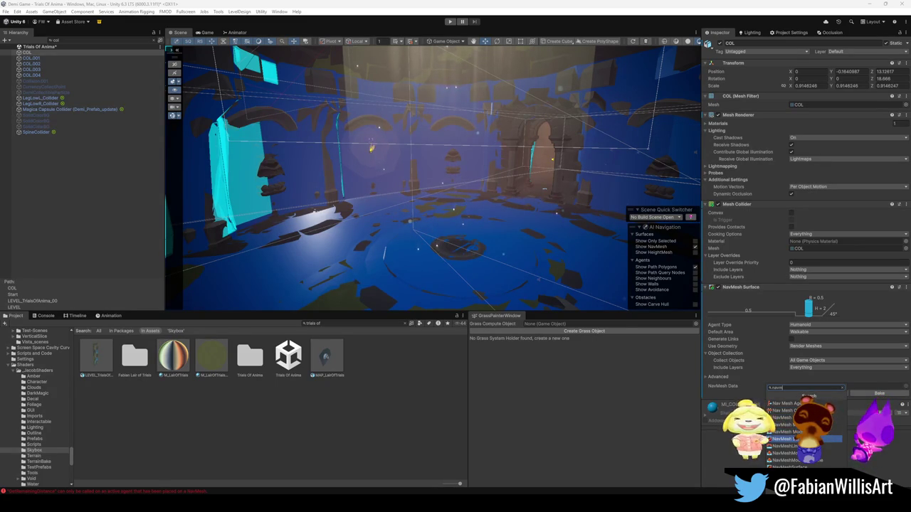
key("Down")
key("Down")
key("Down")
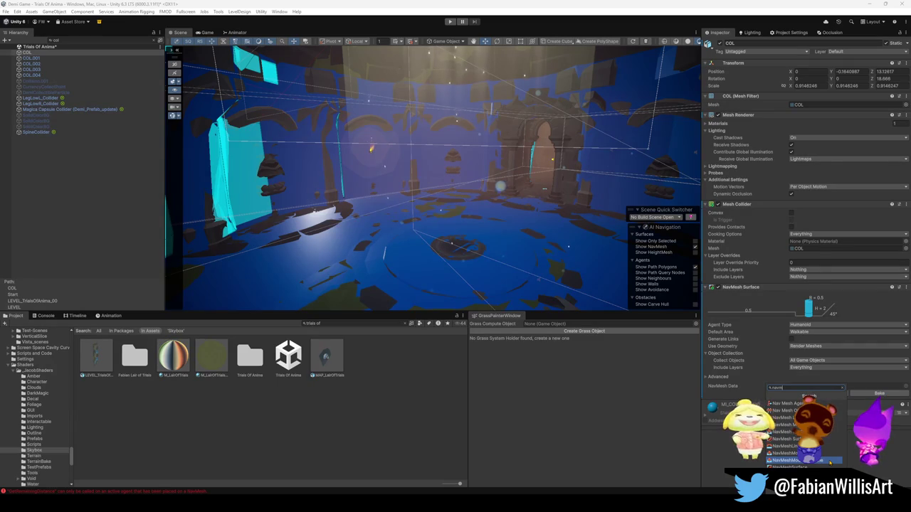
key("Down")
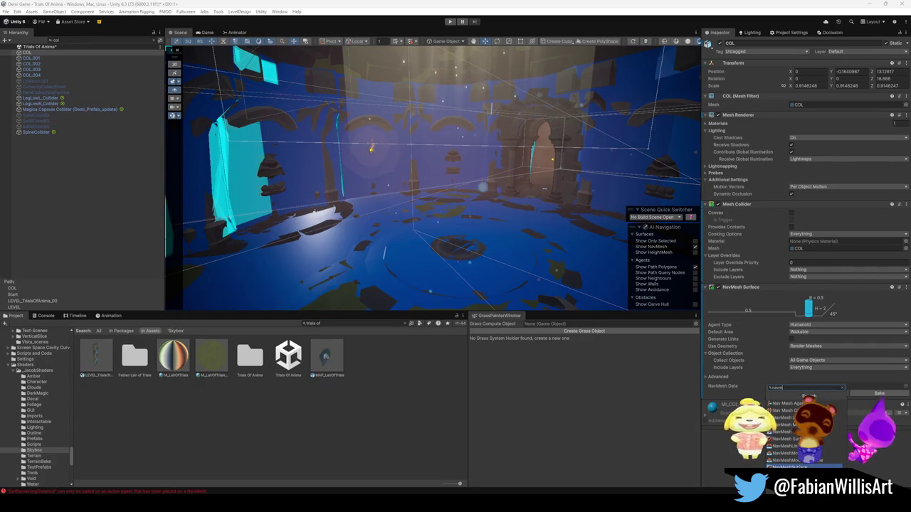
key("Return")
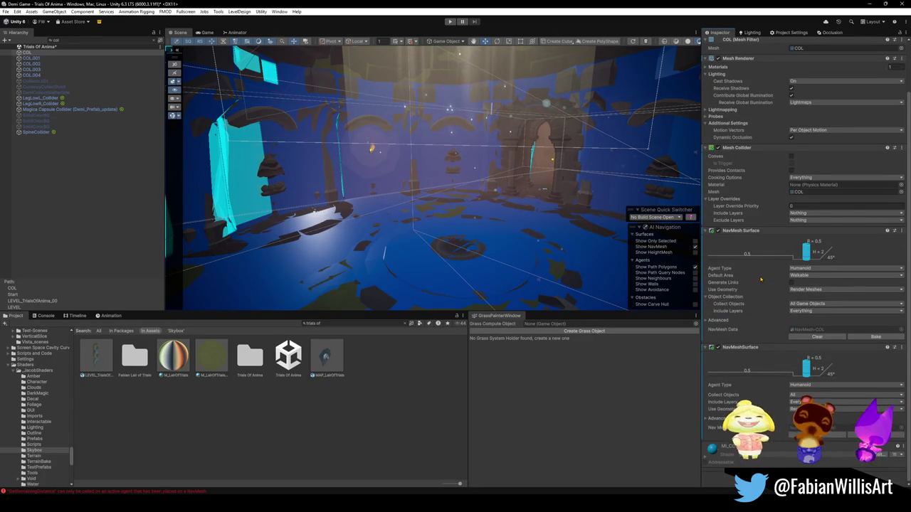
right_click(763, 231)
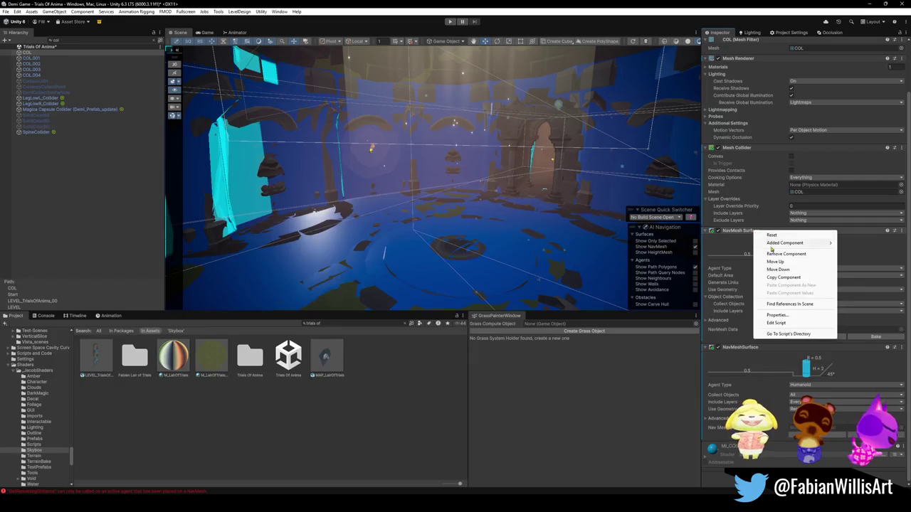
left_click(786, 254)
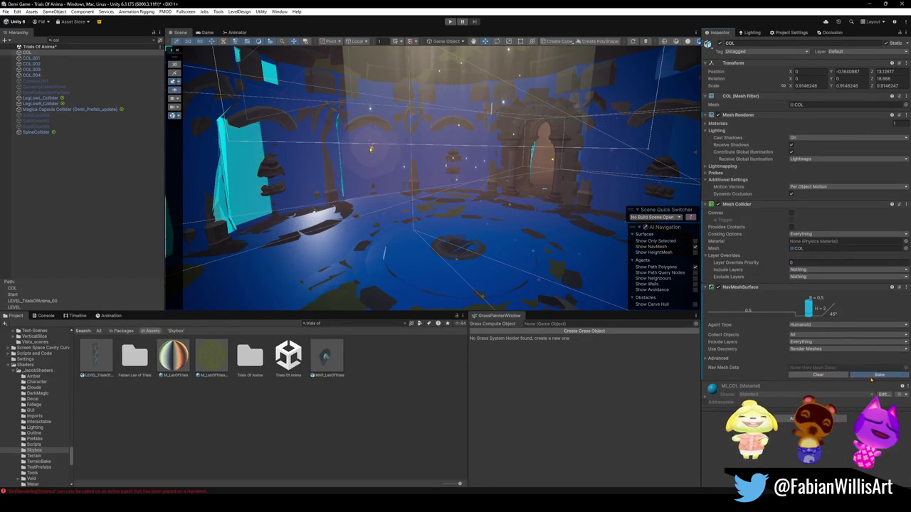
Bake the new surface, set its geometry to Physics Colliders, and disable COL's Mesh Renderer
left_click(871, 377)
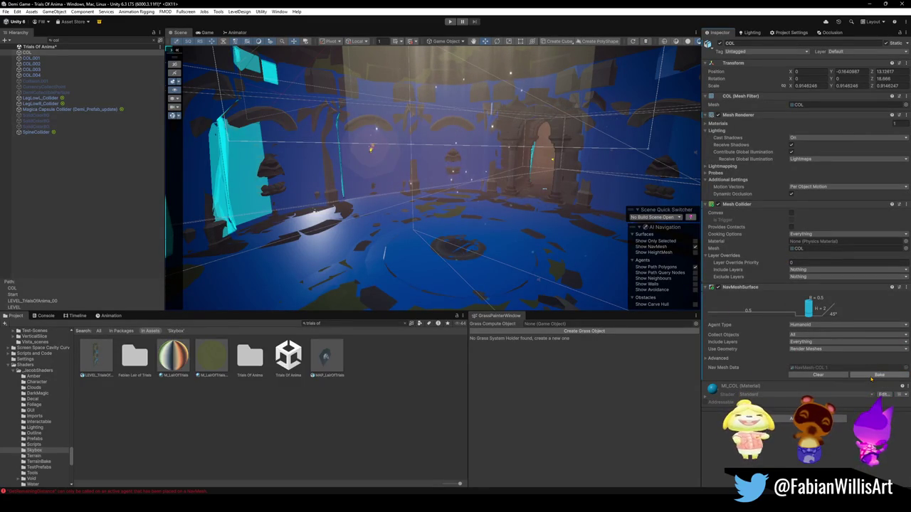
left_click(822, 350)
left_click(840, 360)
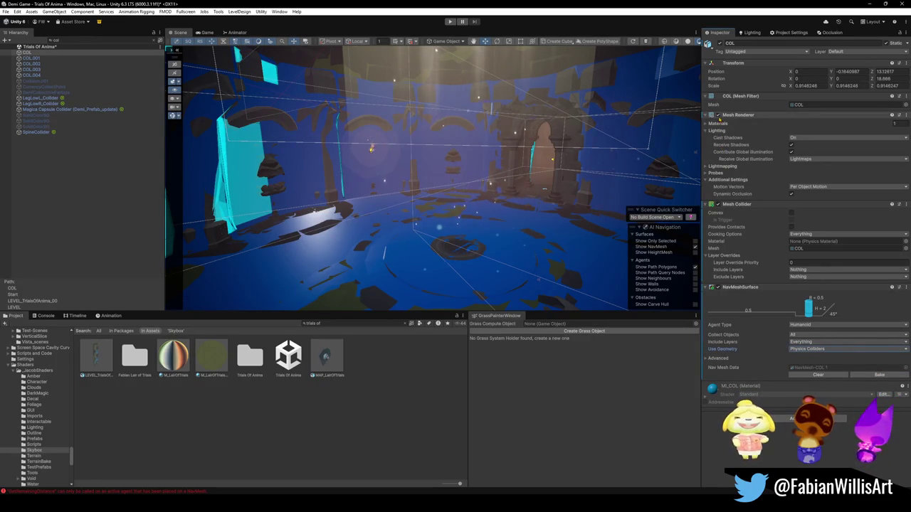
left_click(717, 116)
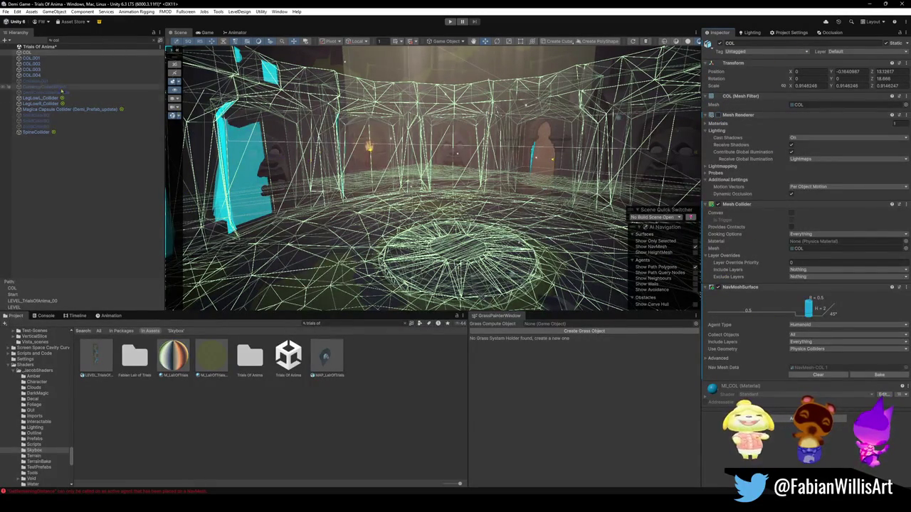
Multi-select COL.001 through COL.004 and clear their baked NavMesh data
left_click(37, 80)
left_click(31, 75)
left_click(28, 52, "shift")
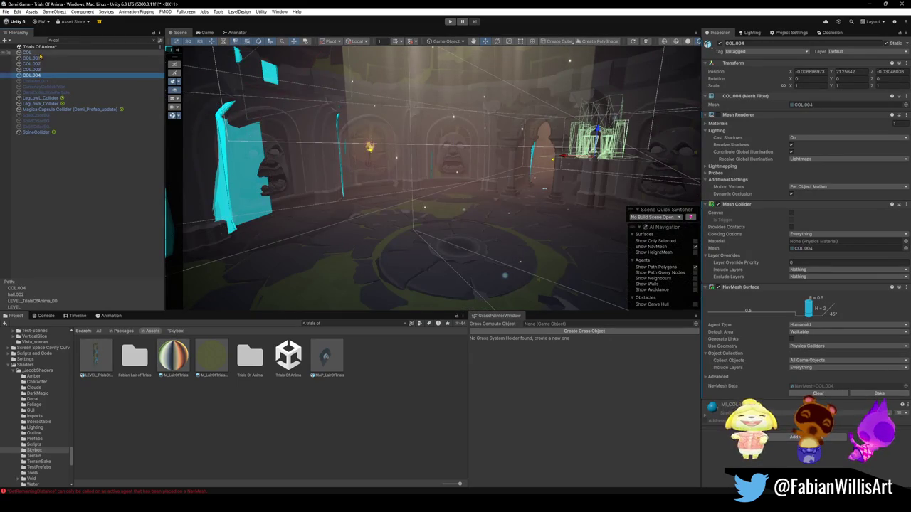
left_click(29, 52, "ctrl")
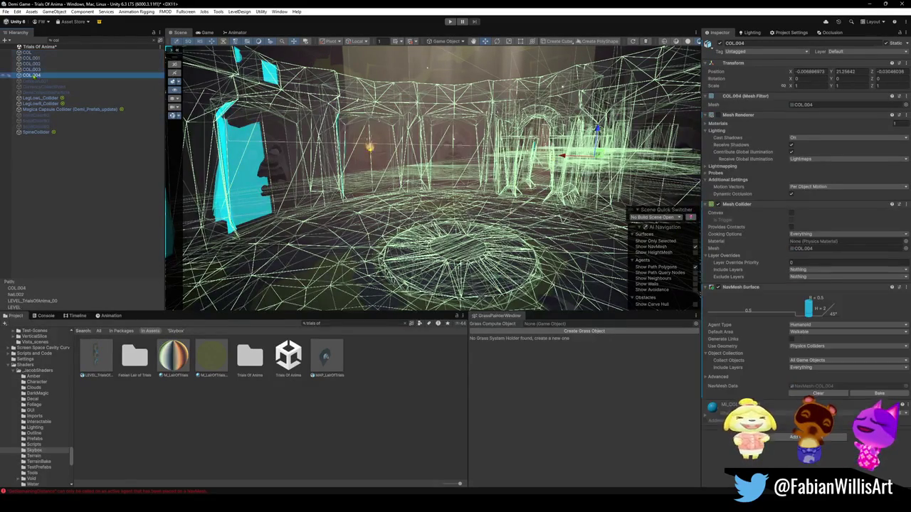
left_click(821, 393)
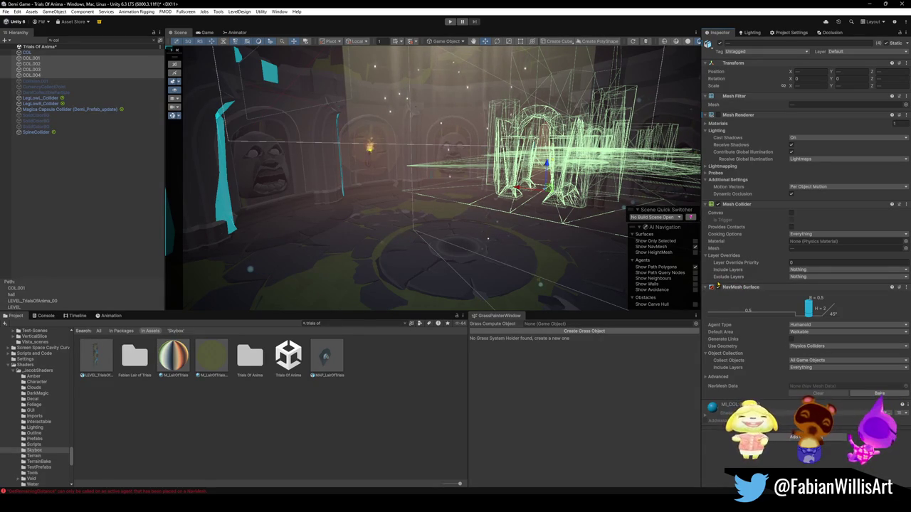
Replace the NavMesh Surface component with a freshly added one
right_click(748, 289)
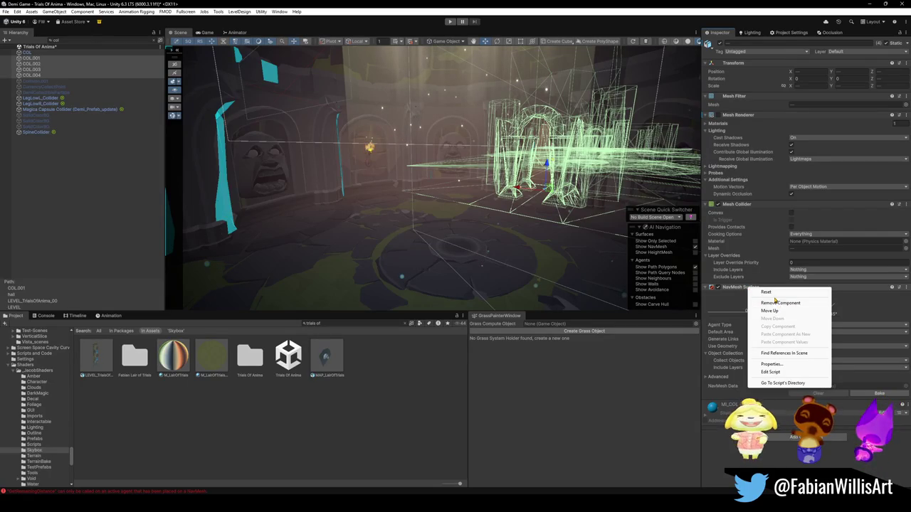
left_click(776, 306)
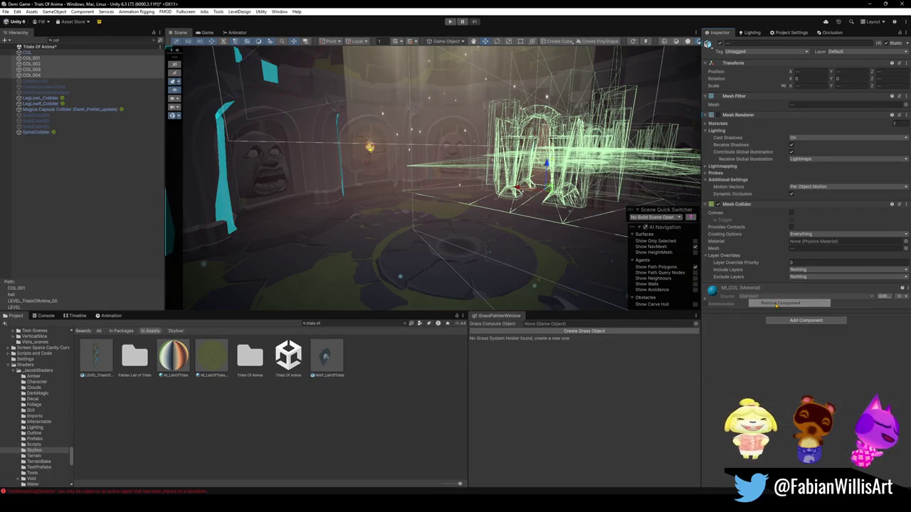
left_click(806, 321)
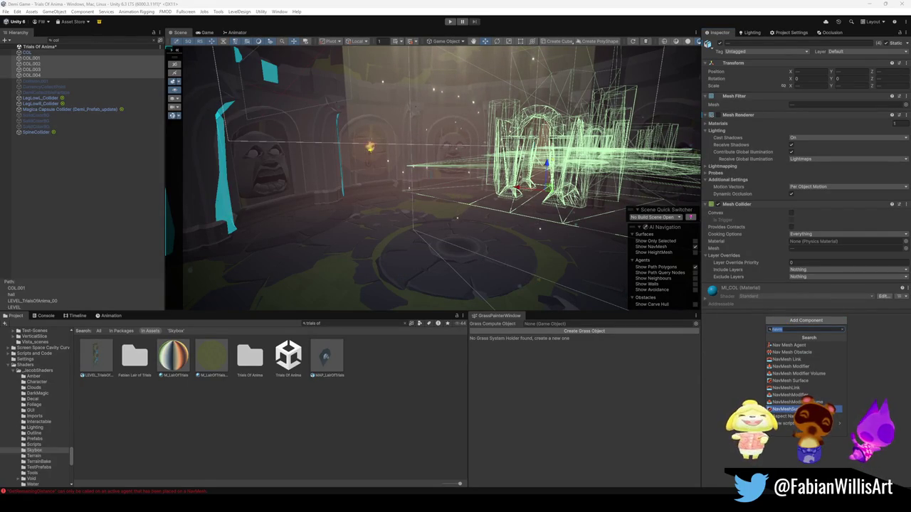
left_click(789, 409)
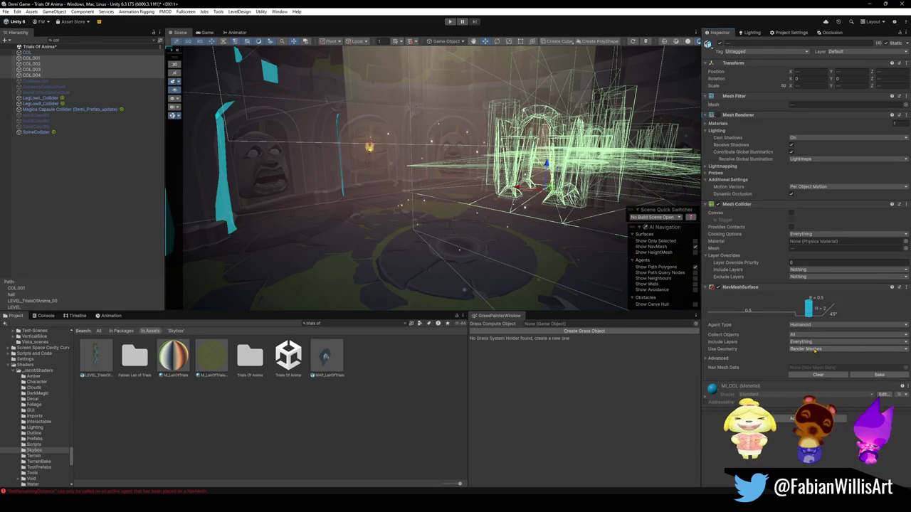
Set the new surface to Humanoid with Physics Colliders geometry, bake, and show the collider meshes
left_click(816, 350)
left_click(803, 326)
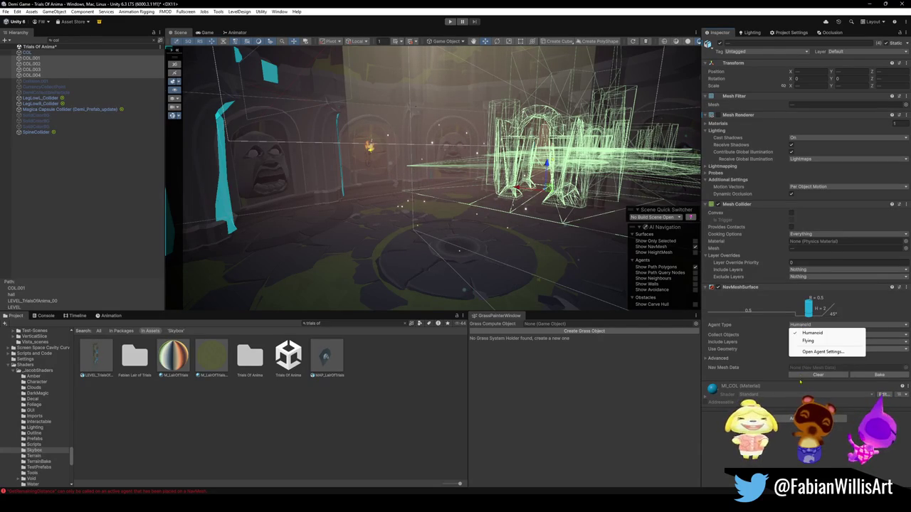
left_click(804, 333)
left_click(805, 350)
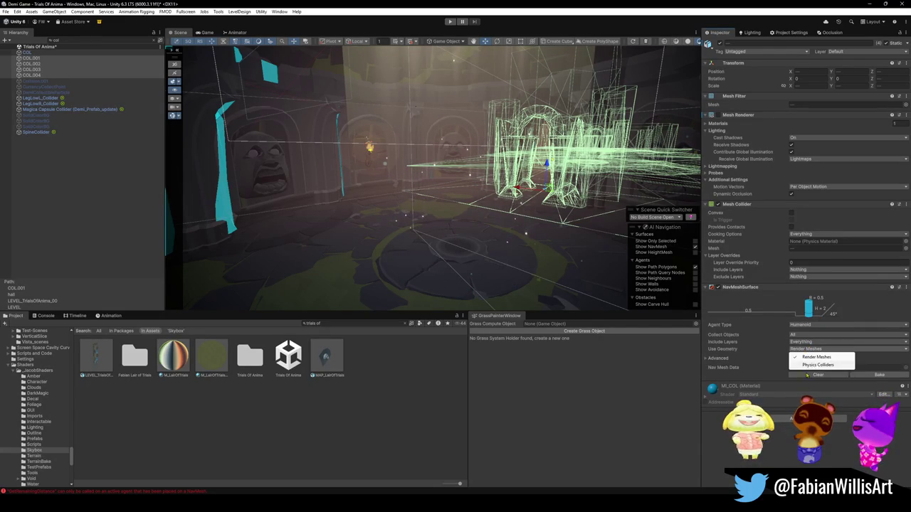
left_click(815, 365)
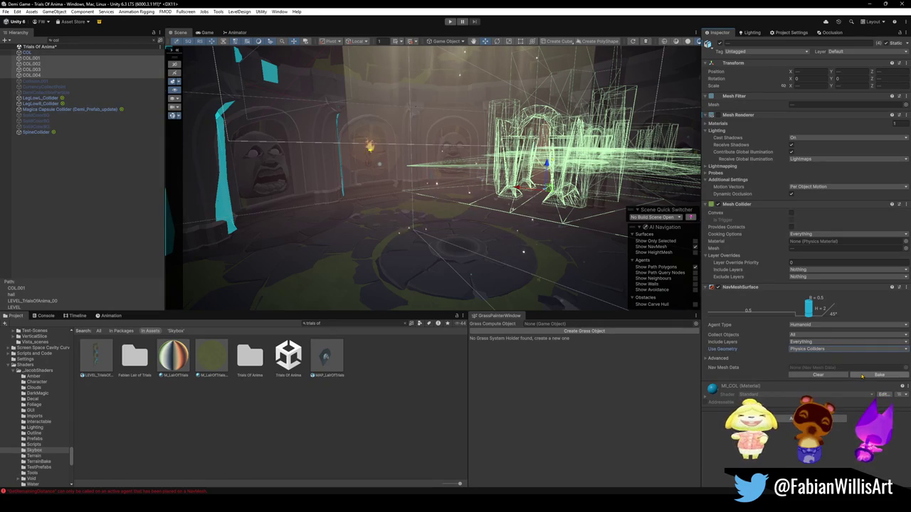
left_click(863, 375)
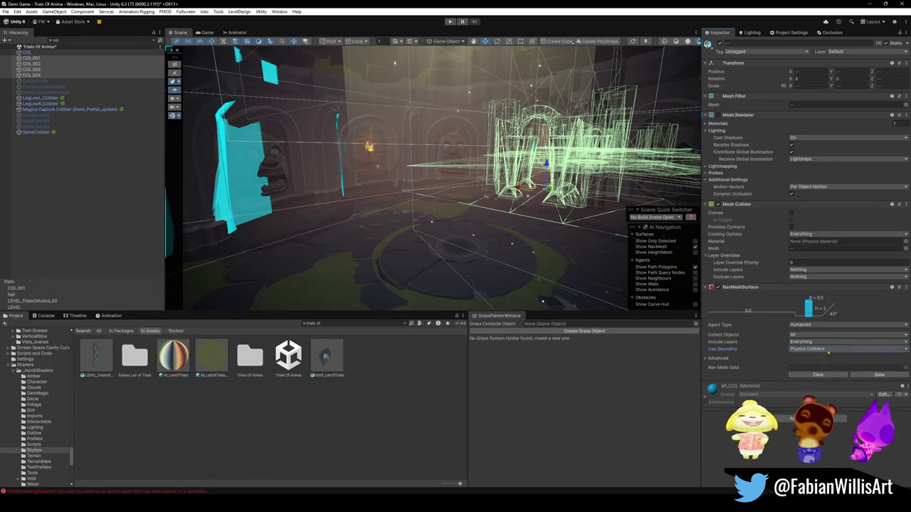
left_click(717, 115)
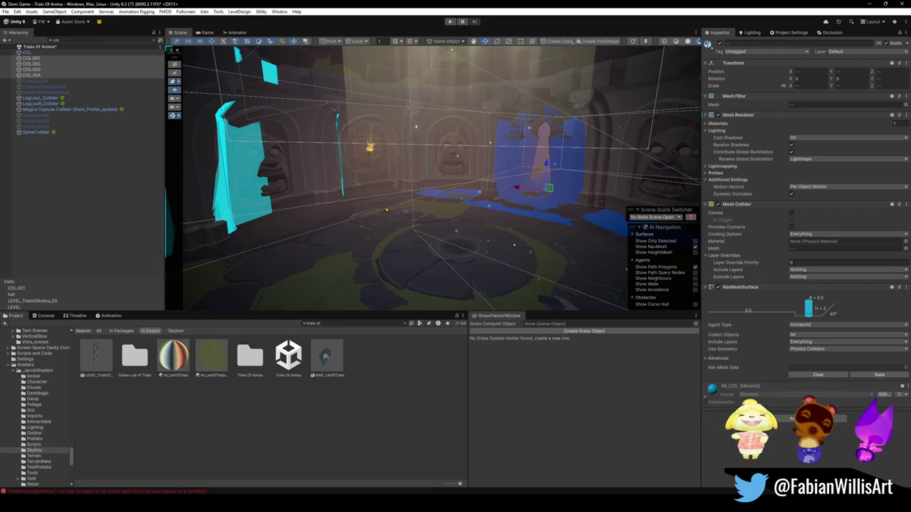
Fly the Scene camera through the arena rooms with collider meshes hidden to inspect walkable areas
key("w")
key("w")
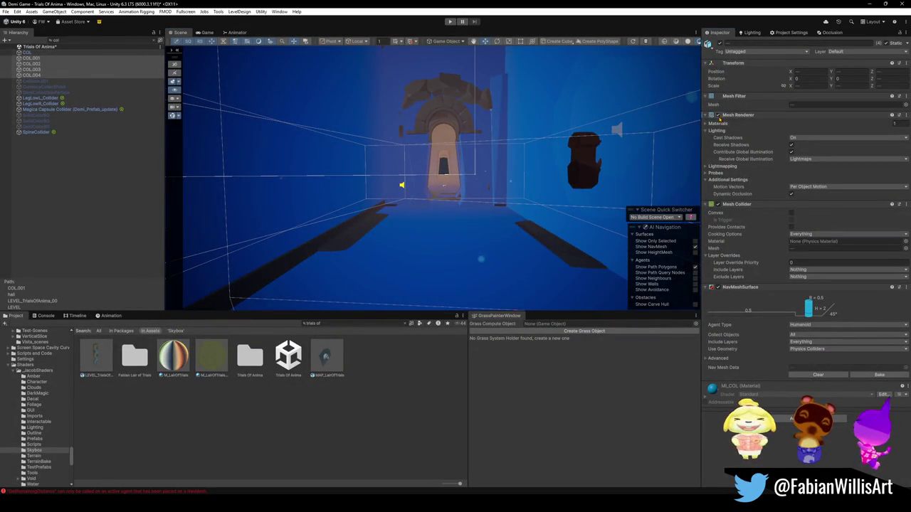
left_click(718, 114)
key("s")
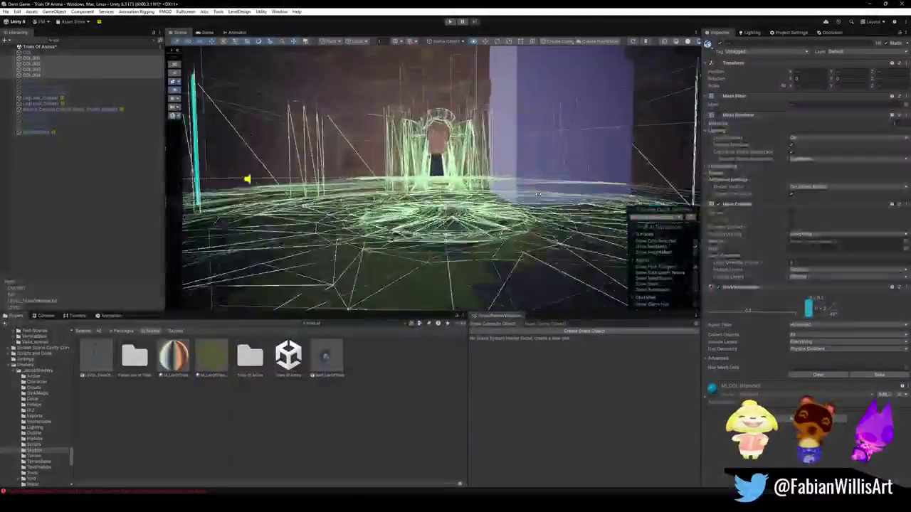
key("s")
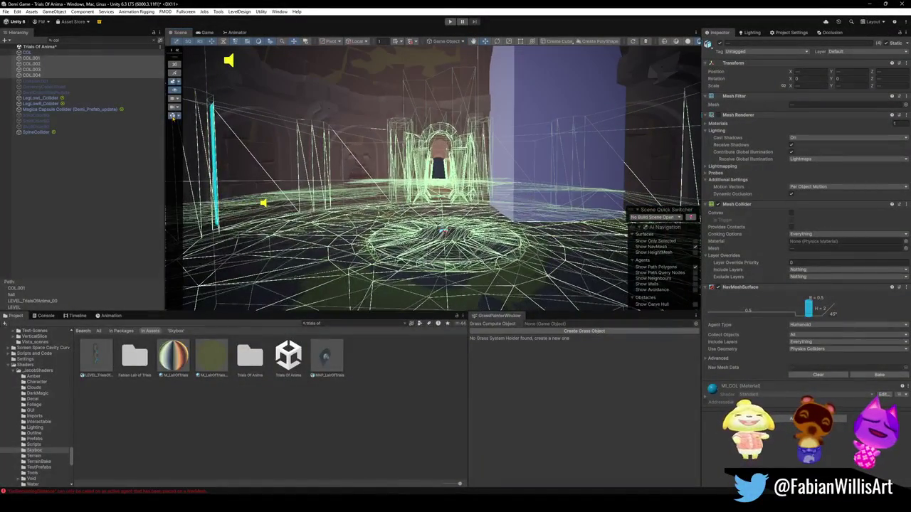
key("w")
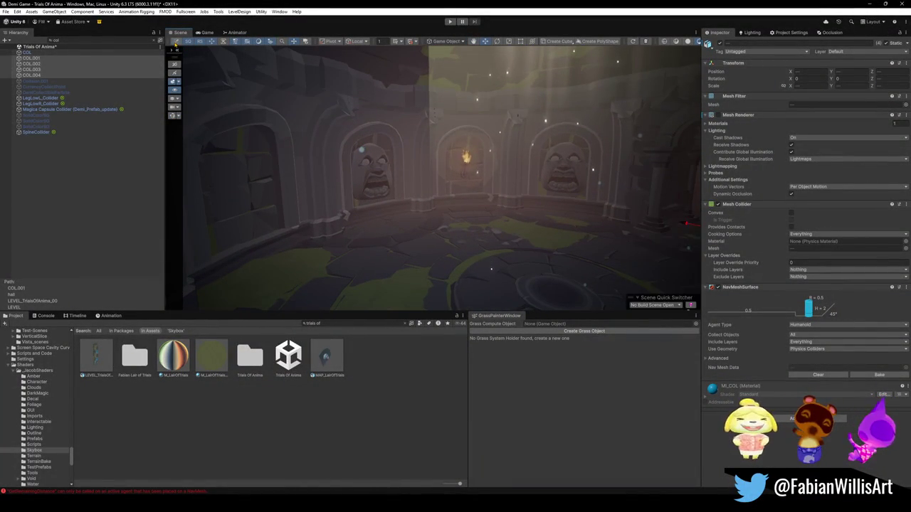
left_click(173, 115)
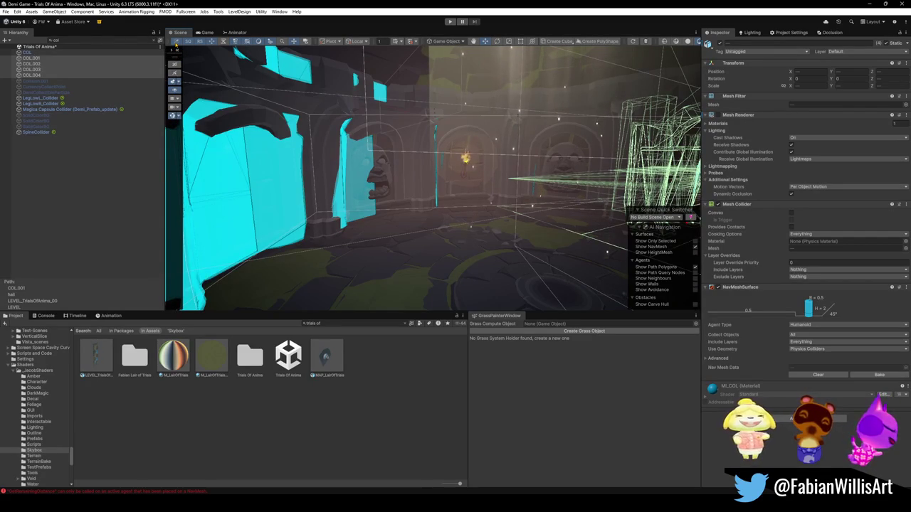
Toggle Gizmos off and on, then select only the COL collider and frame it
left_click(178, 49)
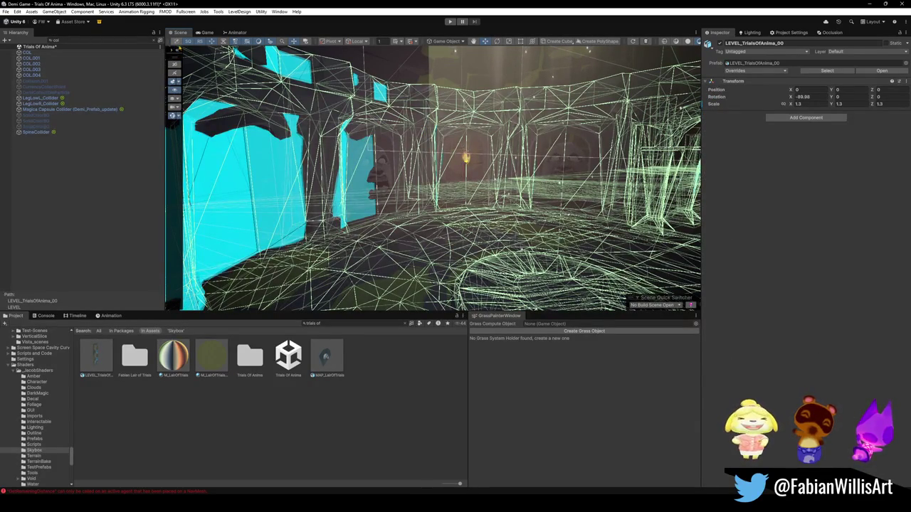
left_click(172, 116)
left_click(172, 116)
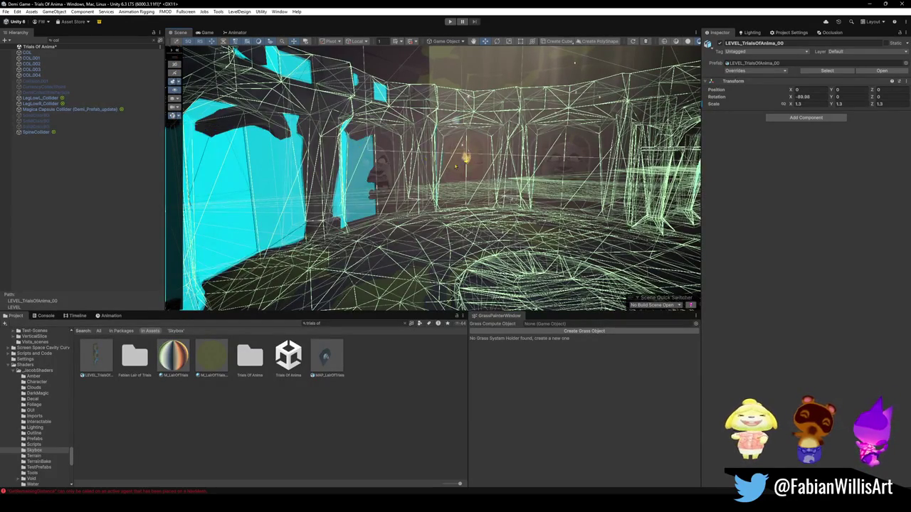
left_click(32, 75)
left_click(32, 58, "shift")
key("f")
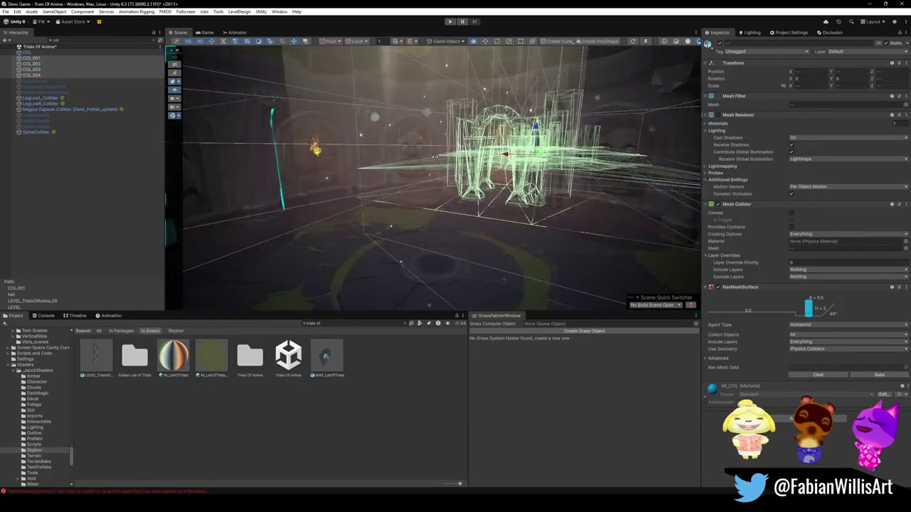
left_click(31, 52, "shift")
left_click(31, 52)
key("f")
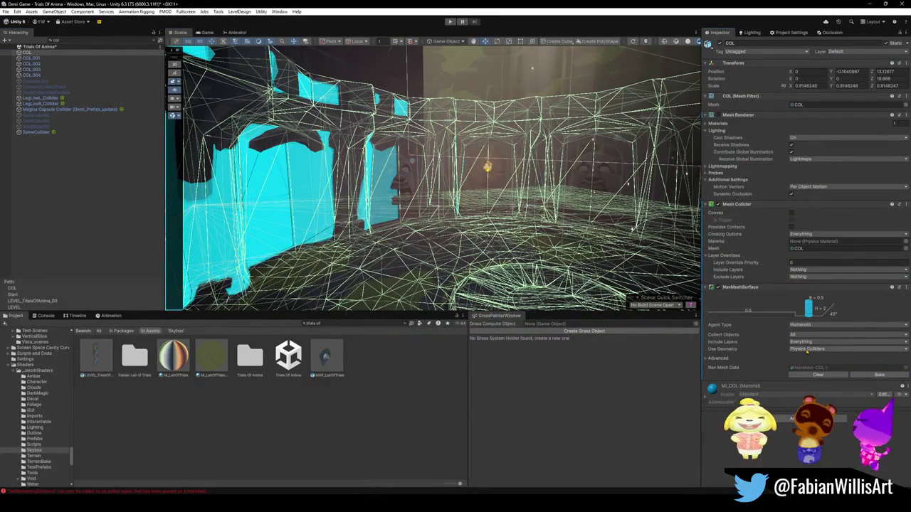
Keep Physics Colliders as the geometry source, override voxel size (0.1666667) and tile size, and rebake
left_click(808, 349)
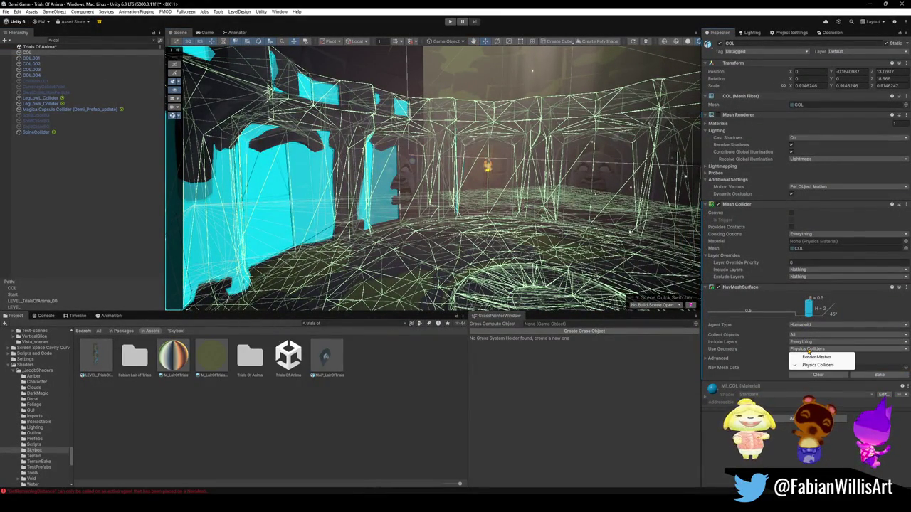
left_click(711, 359)
left_click(705, 359)
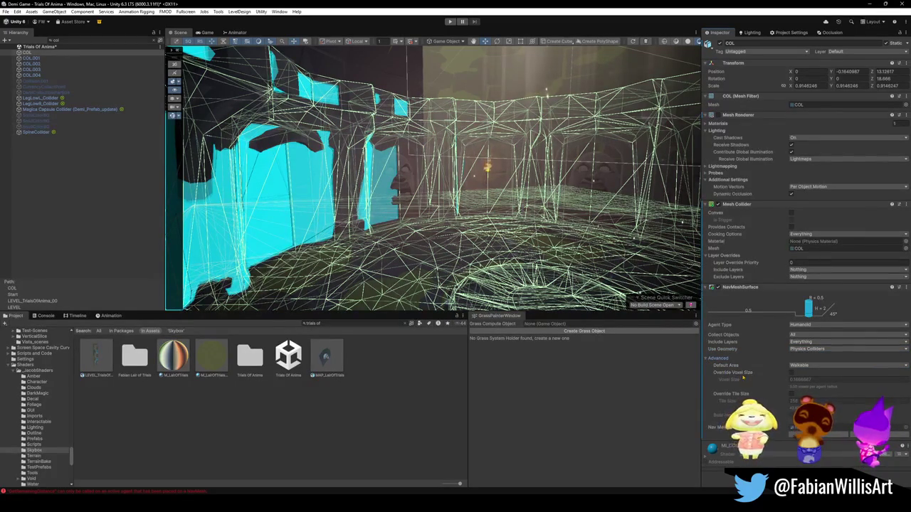
left_click(792, 373)
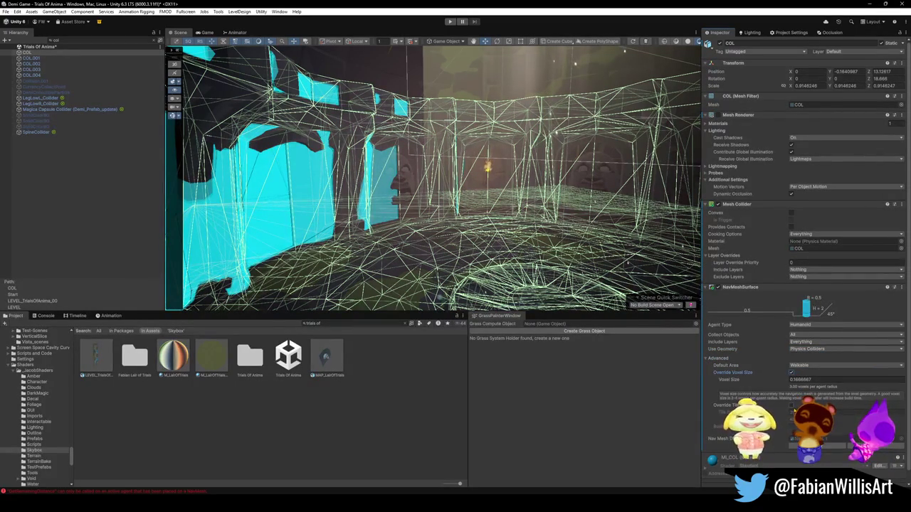
left_click(792, 405)
left_click(875, 463)
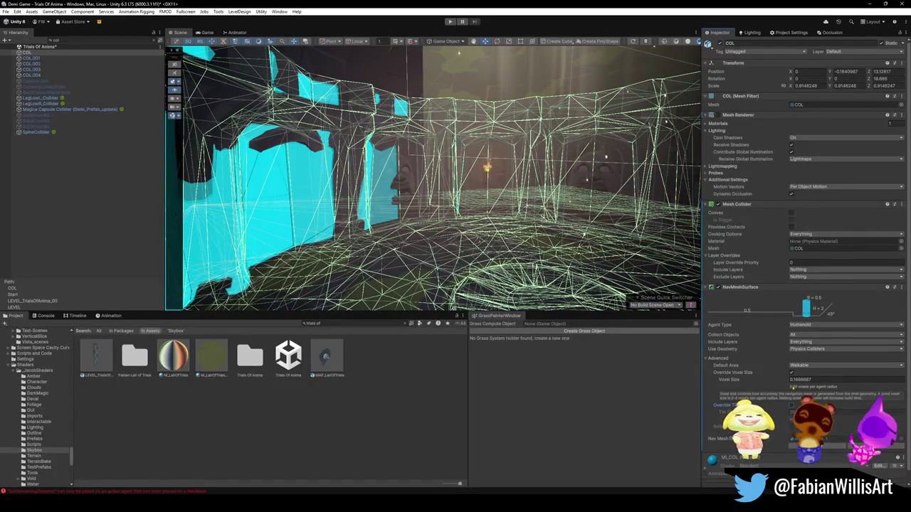
scroll(434, 178, "up", 2)
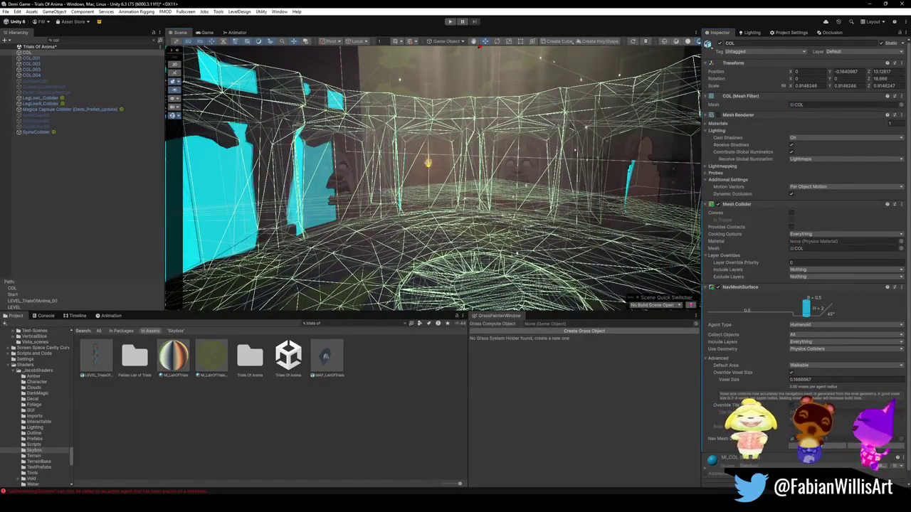
left_click(791, 373)
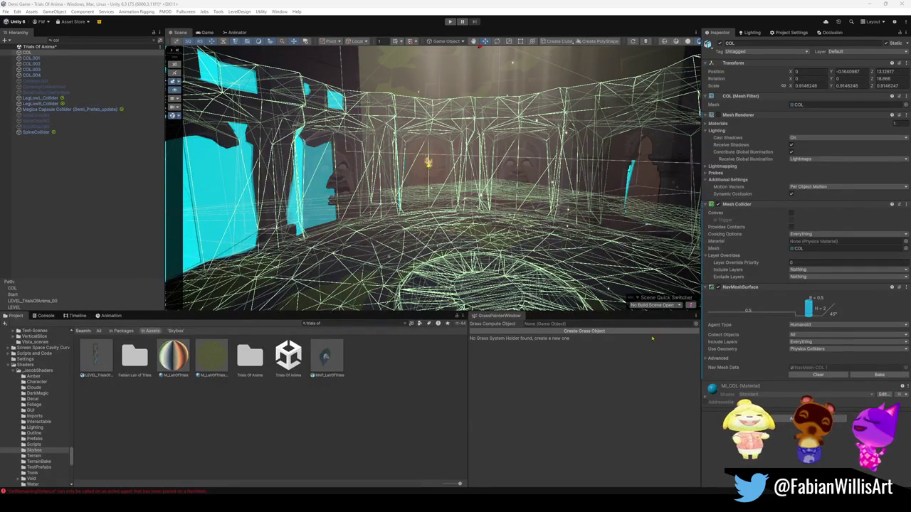
Open the Scene Quick Switcher listing scenes 00_Main_Menu through 26_Final_Boss
left_click(673, 306)
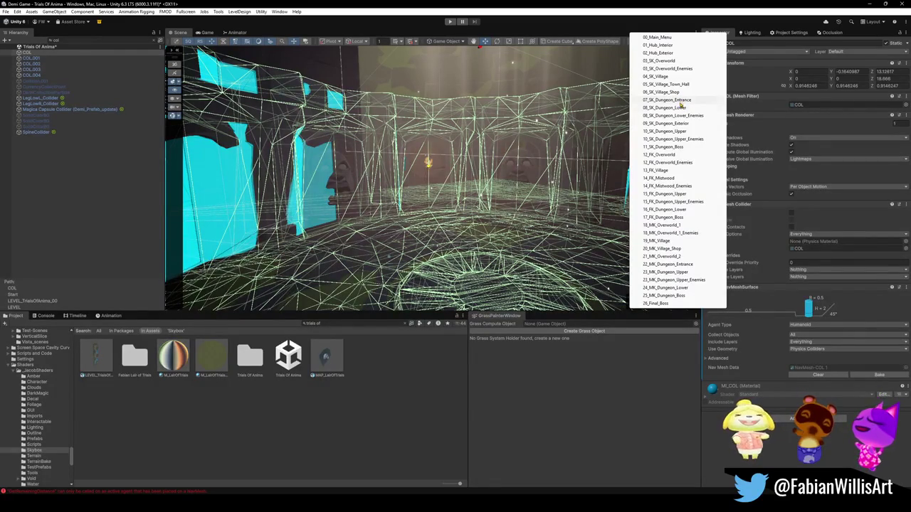
Switch to 12_FK_Overworld, dismiss the modified-scene prompt, and select a Collision object
left_click(673, 157)
left_click(443, 269)
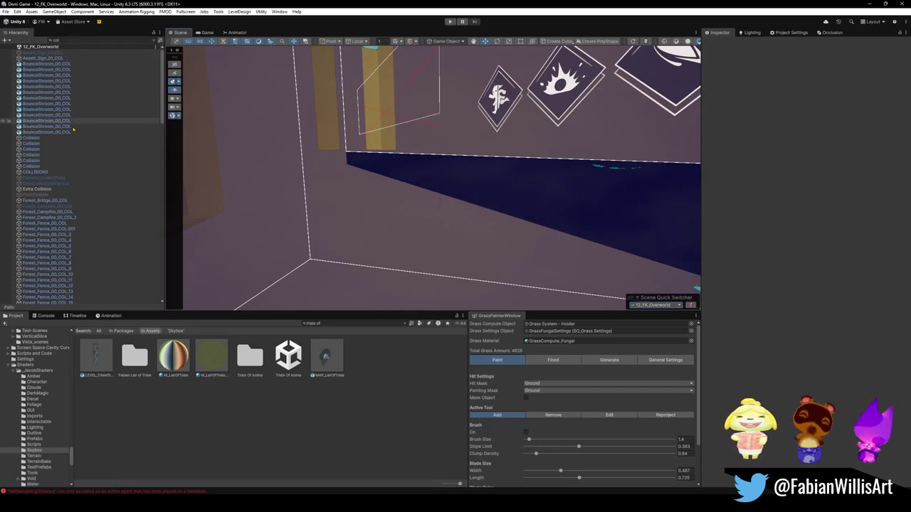
left_click(69, 161)
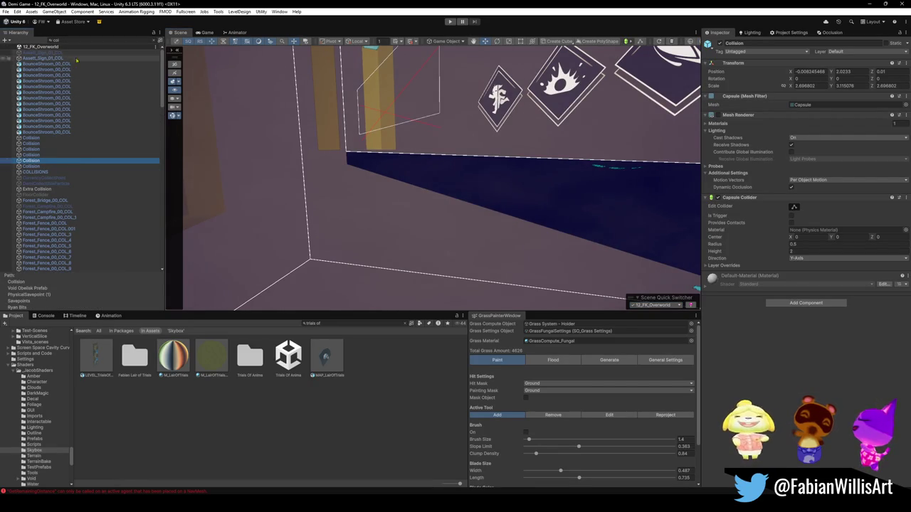
scroll(60, 83, "down", 5)
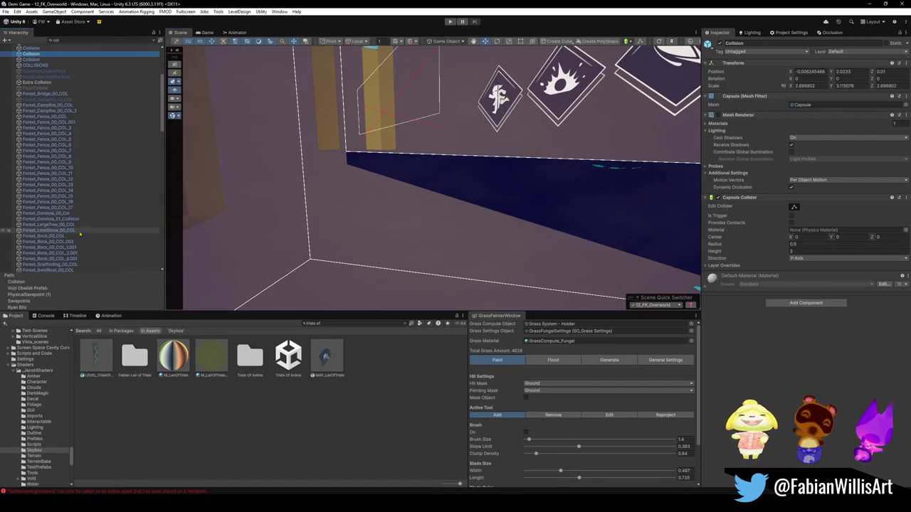